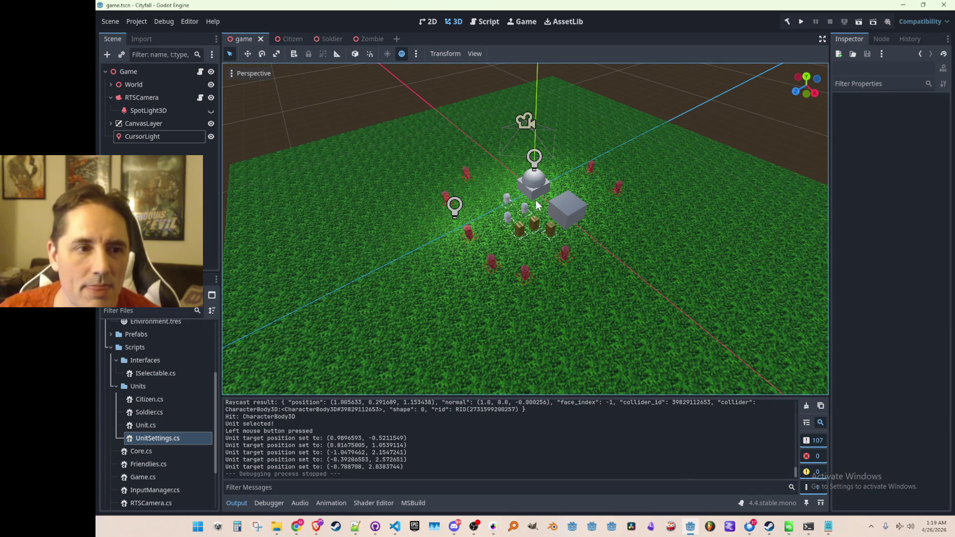
Step: Zoom around the game scene and inspect the grey box building and a citizen unit
scroll(549, 216, "down", 2)
scroll(554, 233, "up", 3)
scroll(556, 224, "down", 2)
scroll(595, 232, "up", 1)
left_click(584, 212)
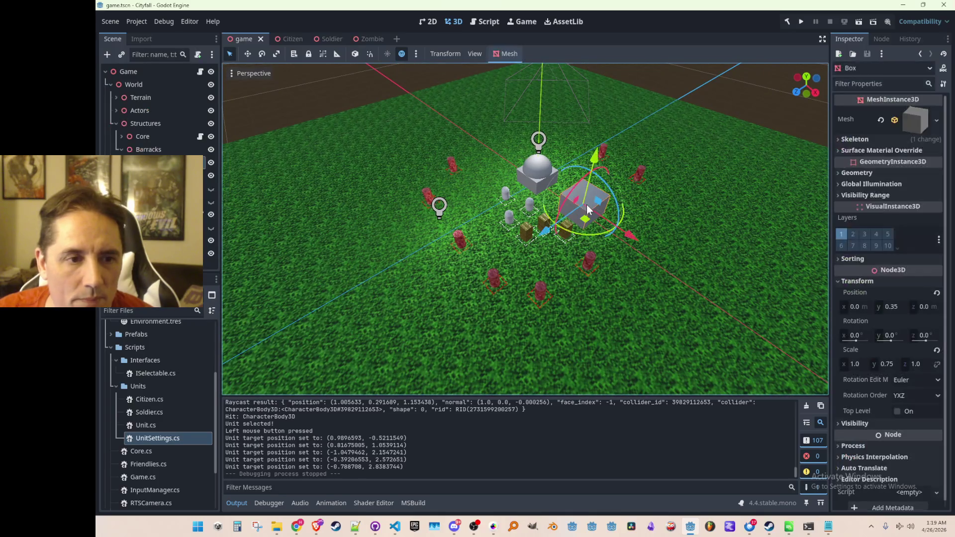
left_click(388, 101)
scroll(572, 199, "down", 2)
scroll(571, 199, "up", 2)
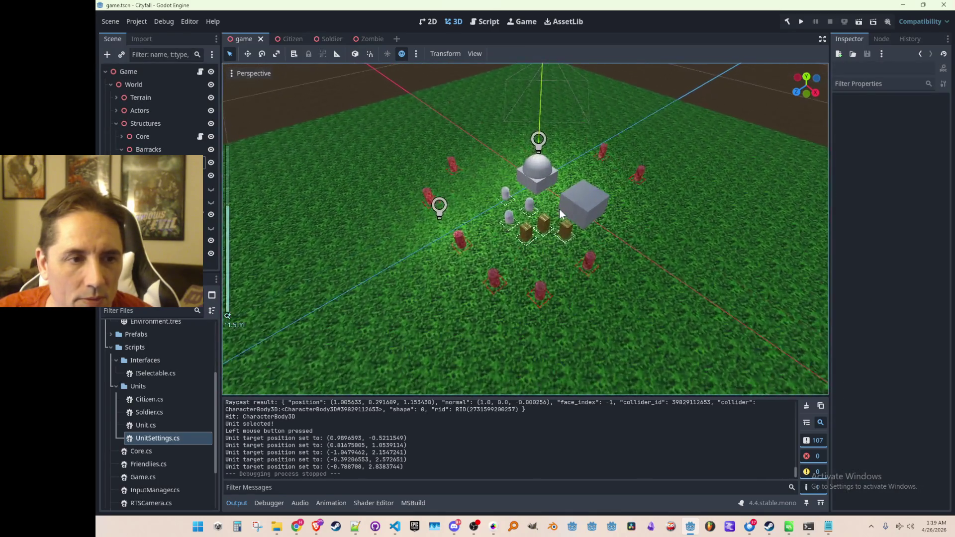
left_click(510, 218)
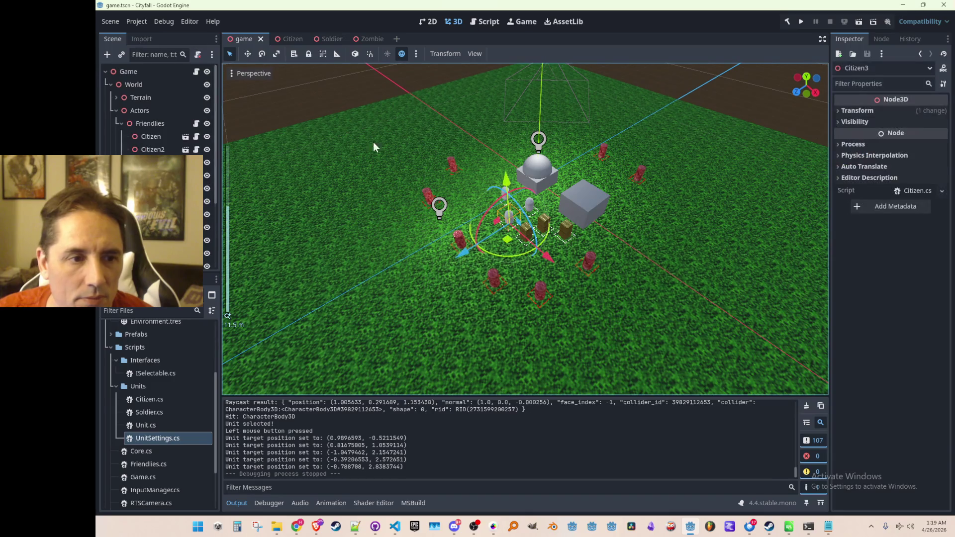
left_click(332, 103)
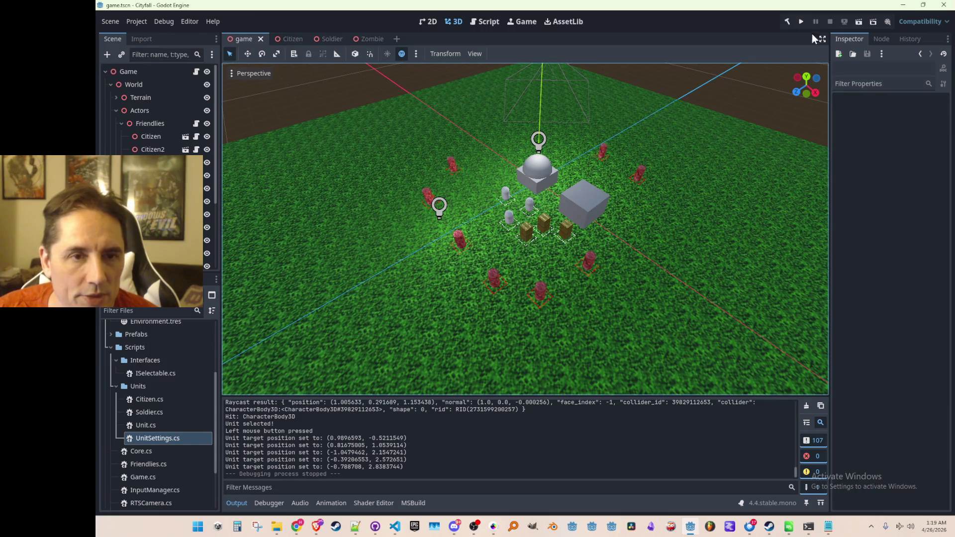
Step: Run Cityfall and order the selected citizen and crate units to several grass spots
left_click(803, 22)
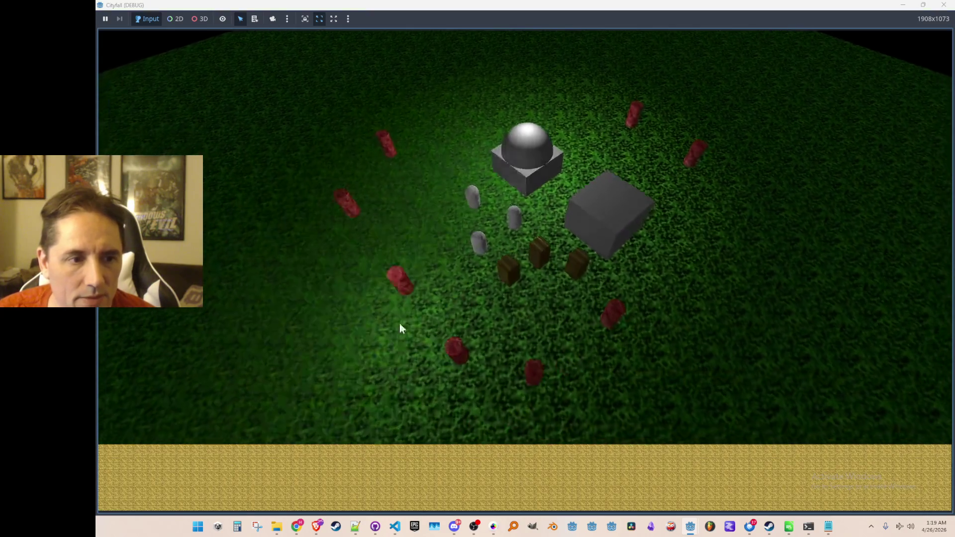
left_click(468, 209)
left_click(430, 195)
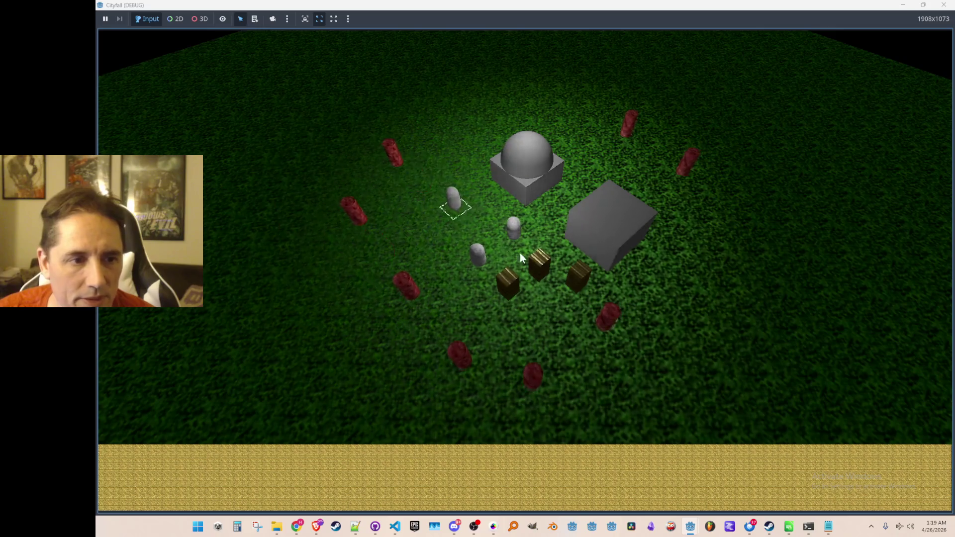
left_click(545, 297)
left_click(561, 324)
left_click(577, 286)
left_click(647, 294)
left_click(507, 228)
left_click(429, 240)
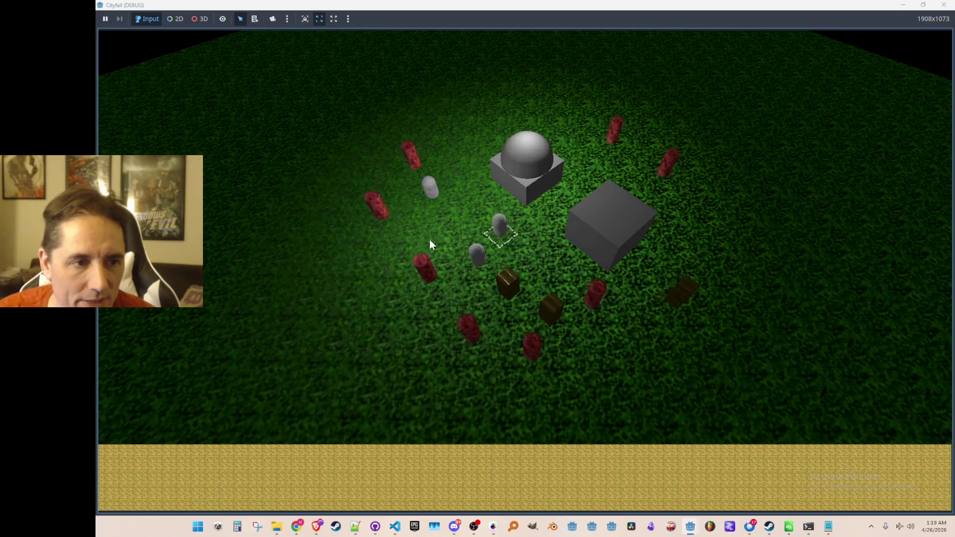
left_click(363, 255)
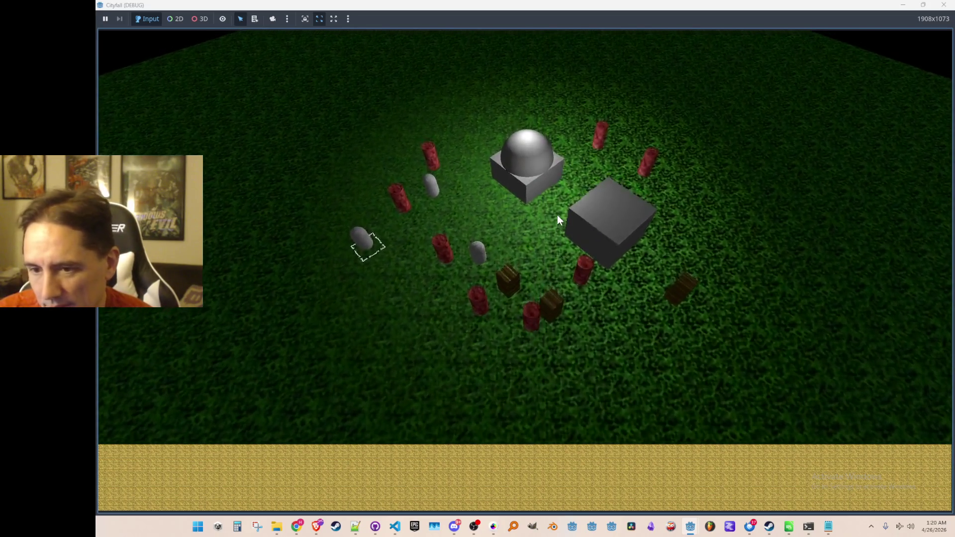
Step: Resize the game window back to full screen, zoom the view, then close the game
double_click(767, 5)
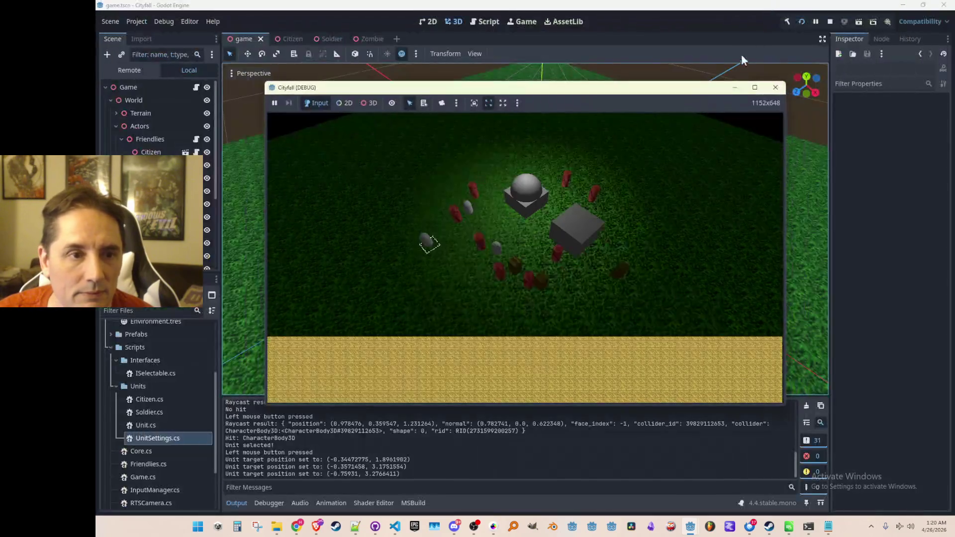
double_click(714, 89)
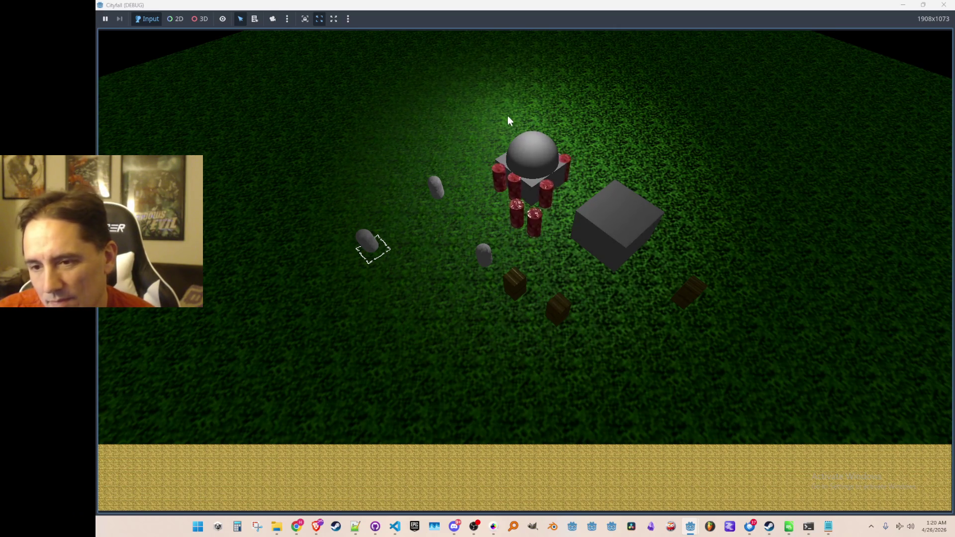
scroll(575, 114, "down", 5)
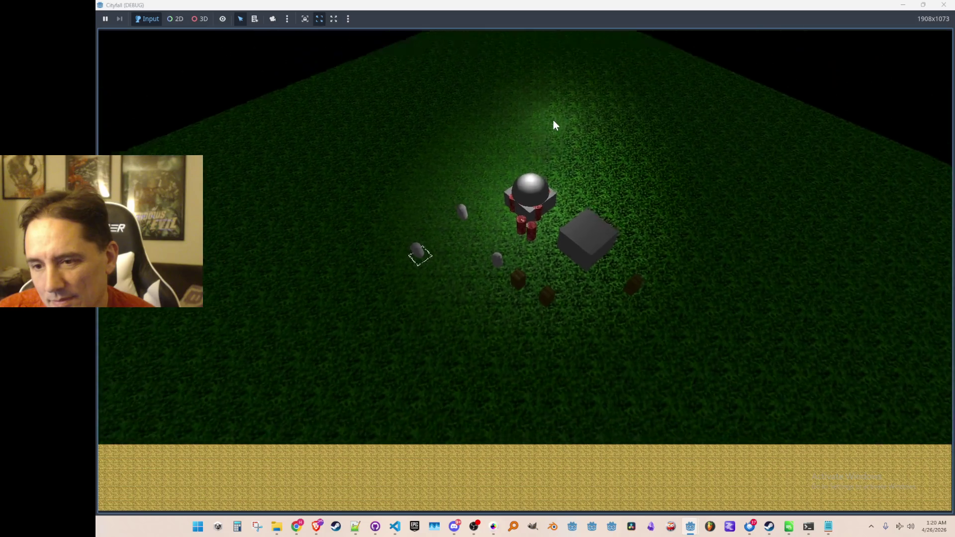
scroll(539, 162, "up", 5)
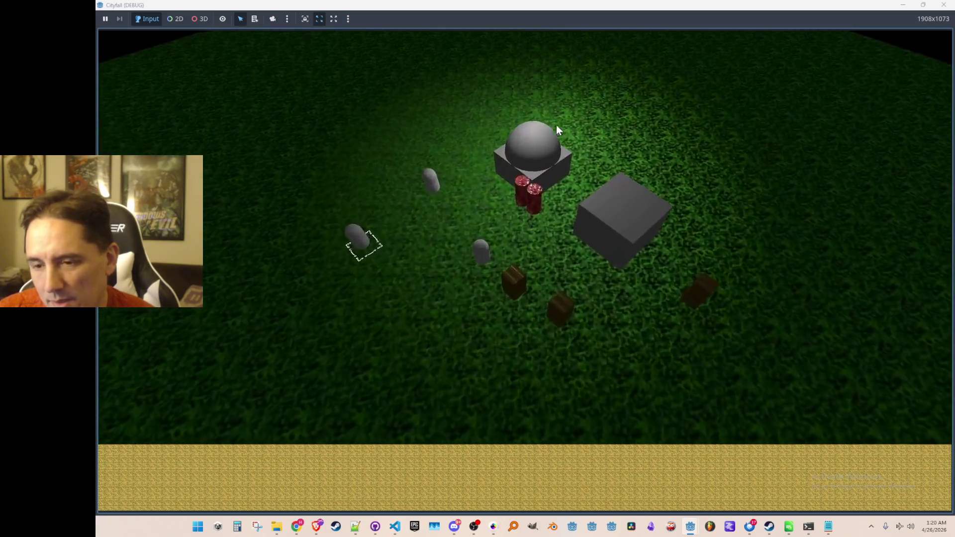
scroll(582, 145, "down", 5)
scroll(566, 163, "up", 5)
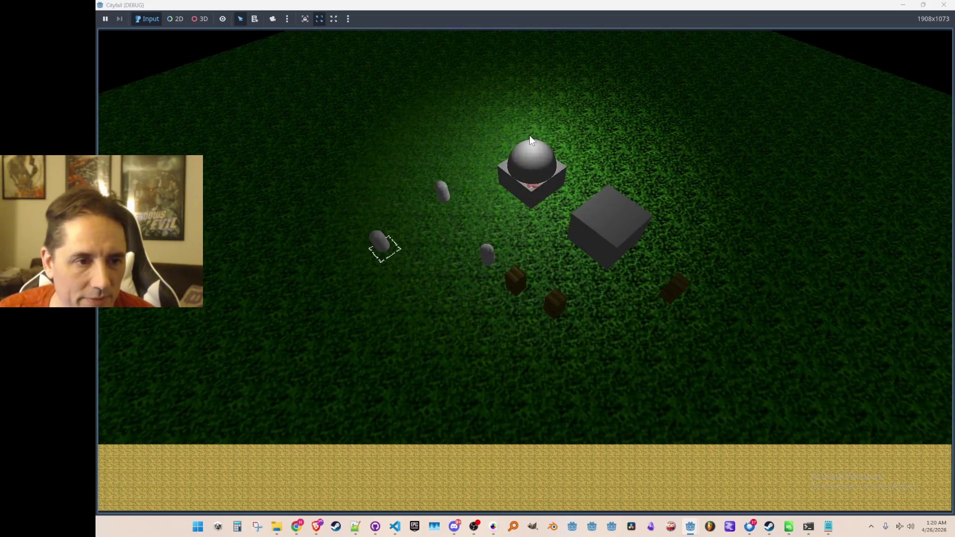
scroll(572, 199, "down", 2)
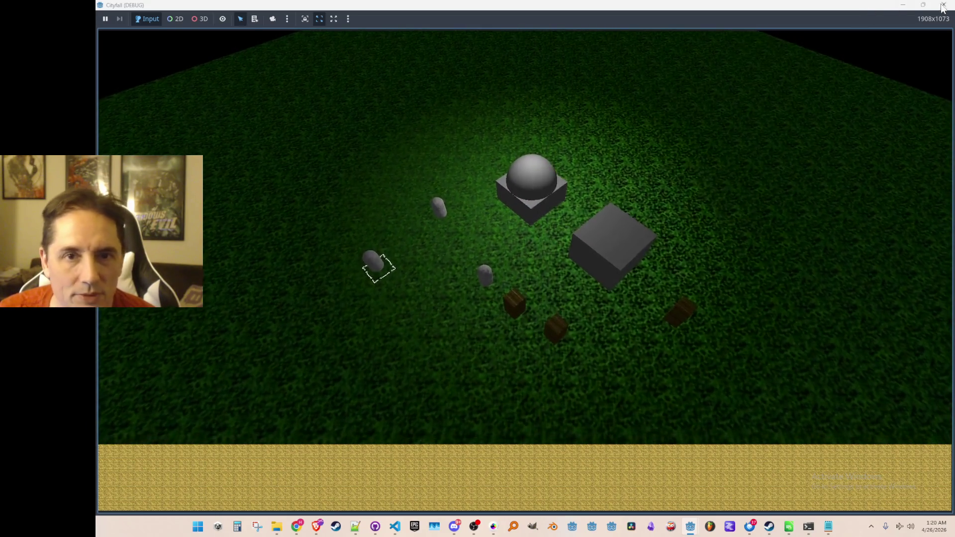
scroll(545, 251, "up", 2)
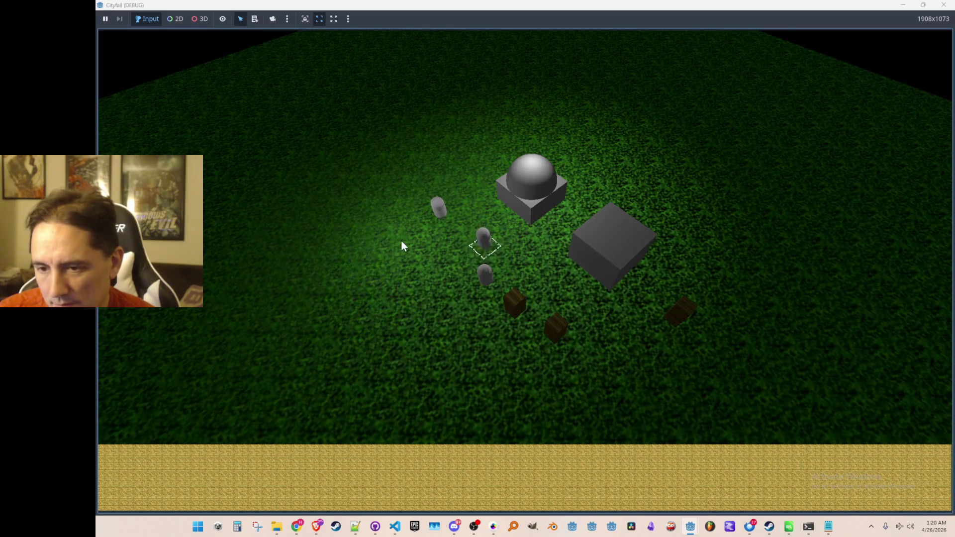
left_click(943, 5)
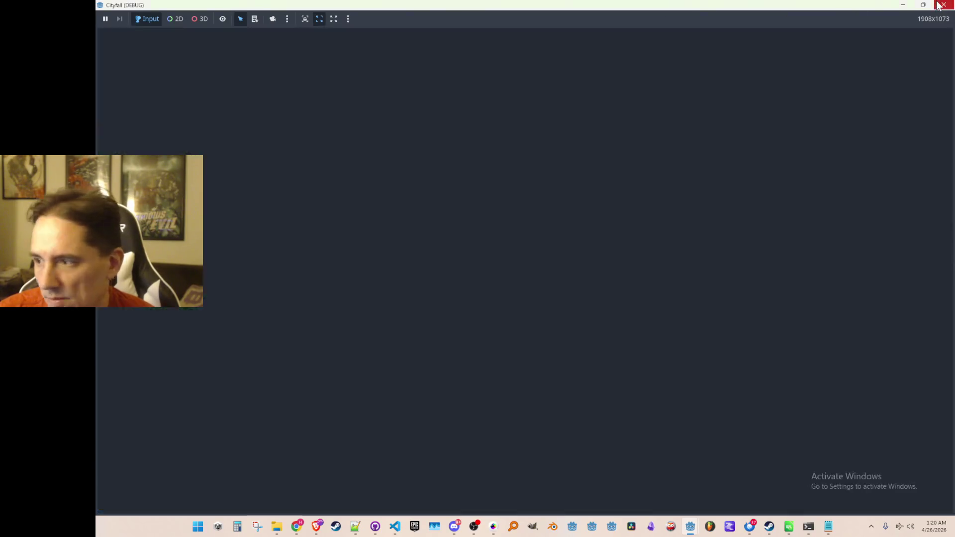
Step: Bring the Brave window playing the YouTube DOOM MIDI soundtrack in front of Godot
scroll(553, 274, "up", 2)
scroll(554, 277, "up", 1)
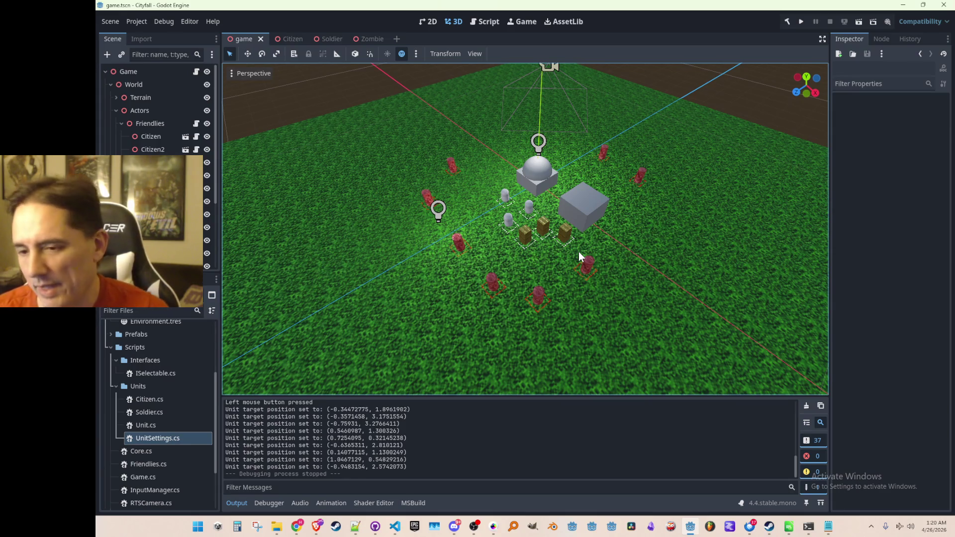
key("alt+Tab")
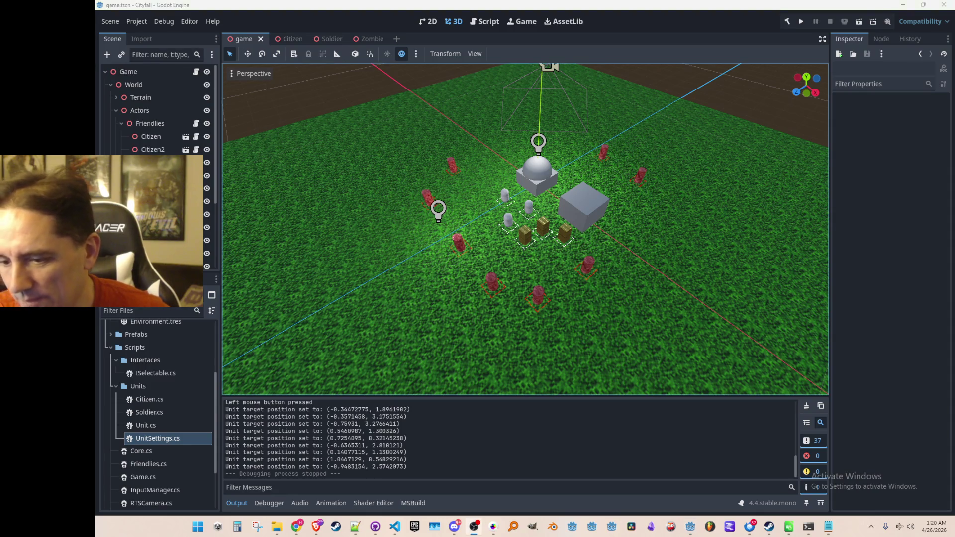
left_click(317, 527)
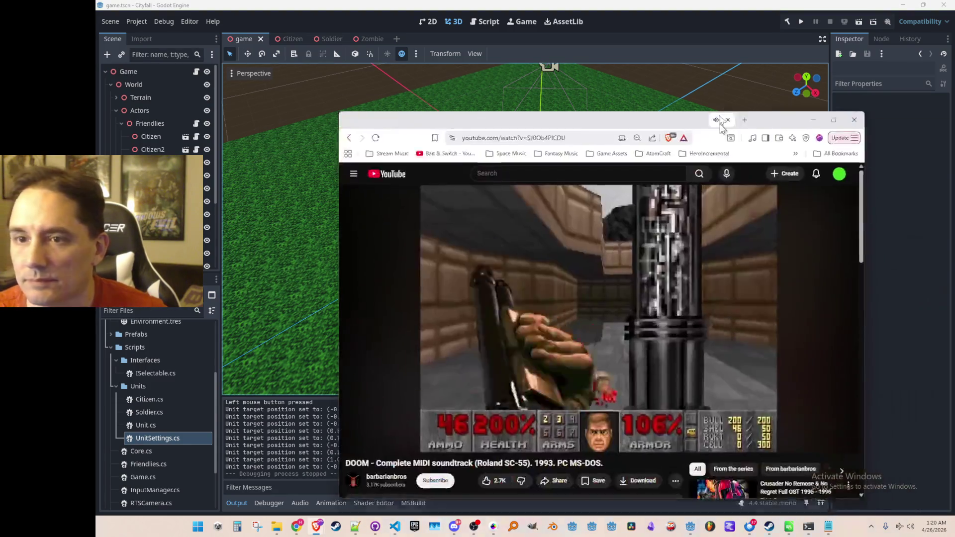
Step: Move the YouTube browser window higher, let the soundtrack play, then return to Godot
left_click_drag(751, 130, 751, 40)
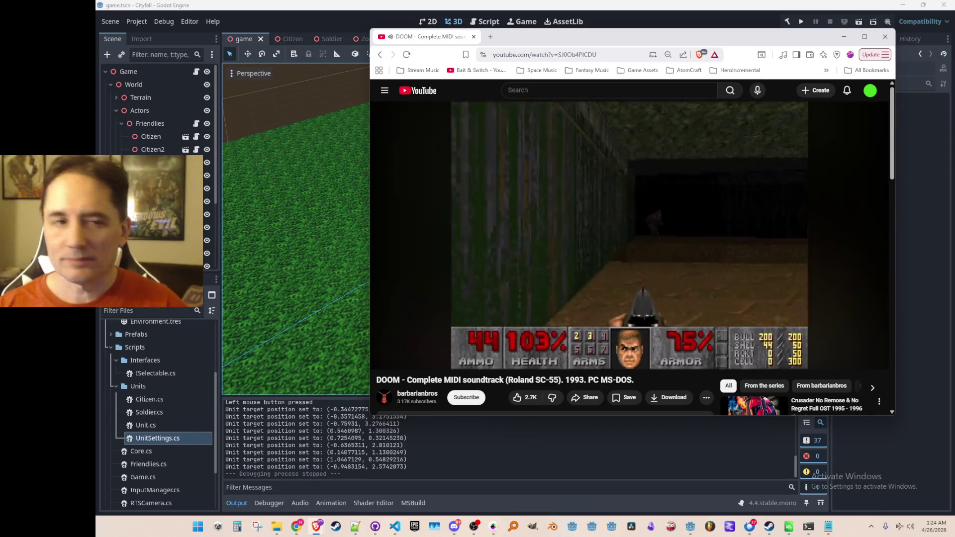
left_click(301, 59)
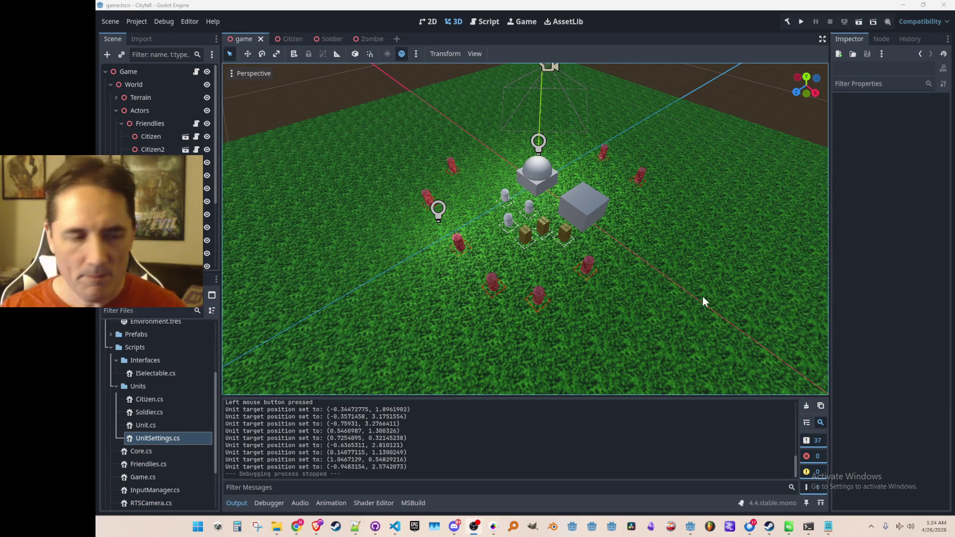
Step: Select the Citizen3 unit in the game.tscn 3D viewport
scroll(625, 204, "up", 5)
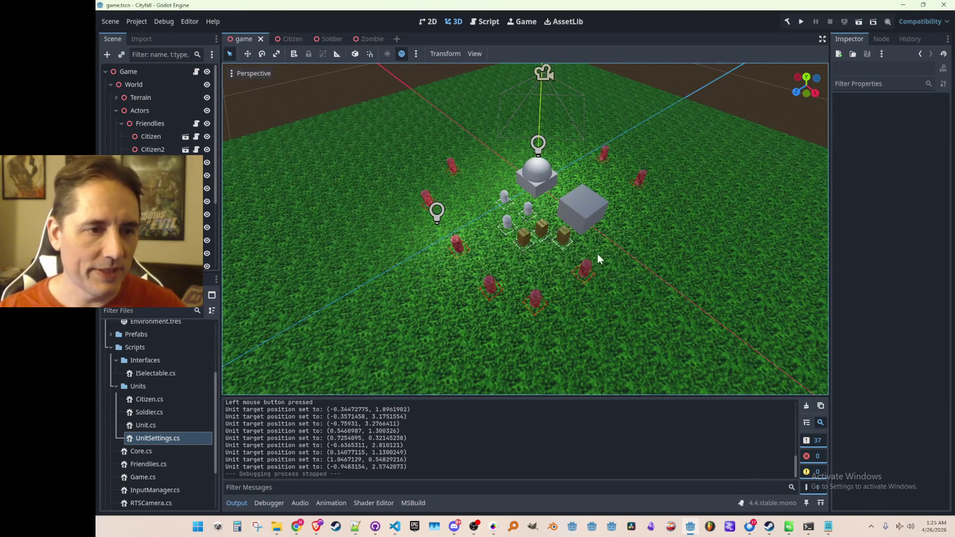
scroll(582, 258, "down", 3)
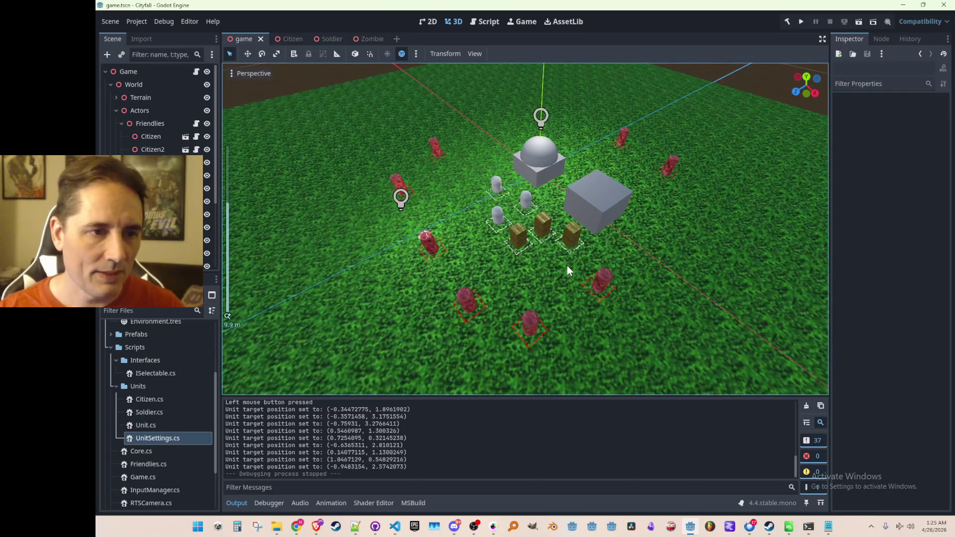
left_click(499, 224)
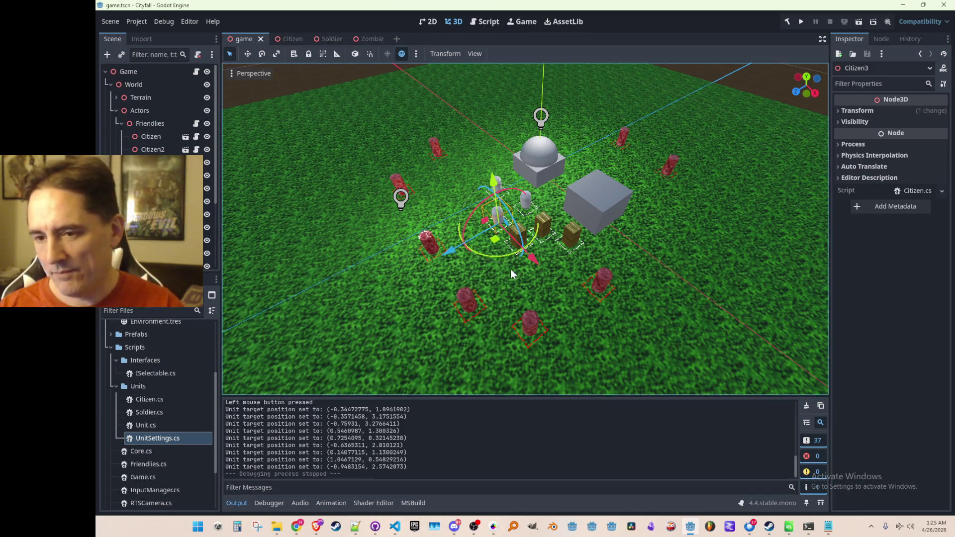
Step: Zoom around the scene and open the Citizen script in the code editor
scroll(513, 262, "up", 1)
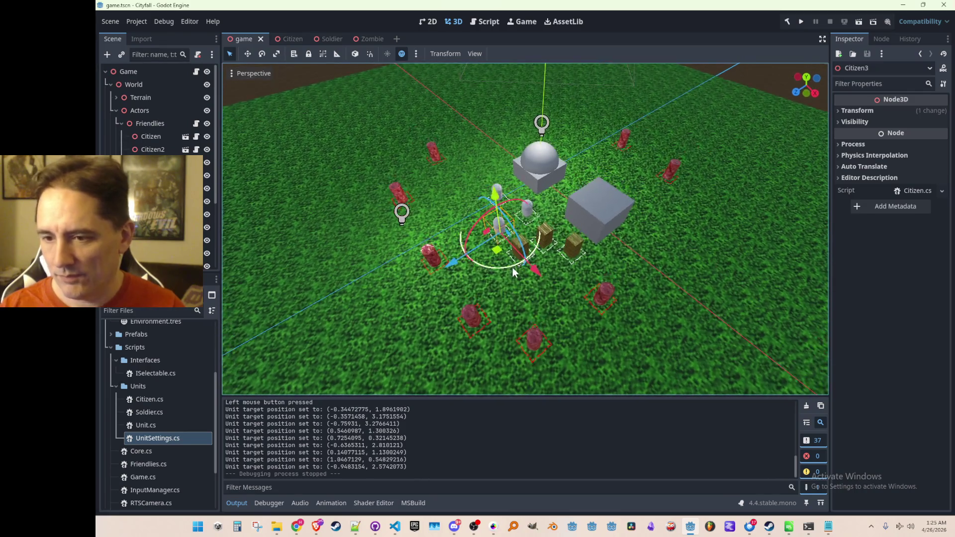
scroll(502, 261, "down", 3)
scroll(493, 271, "up", 3)
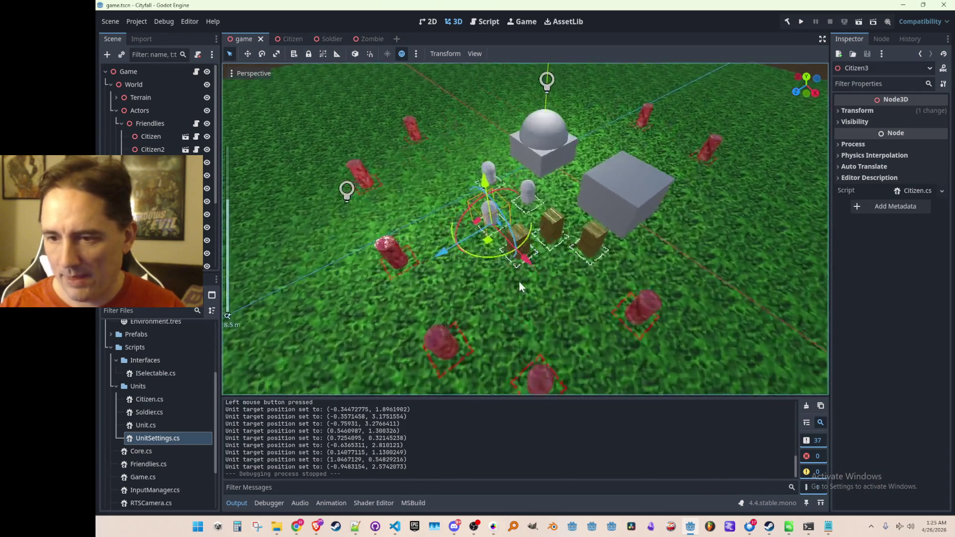
scroll(518, 281, "down", 4)
scroll(520, 282, "up", 4)
scroll(520, 282, "down", 3)
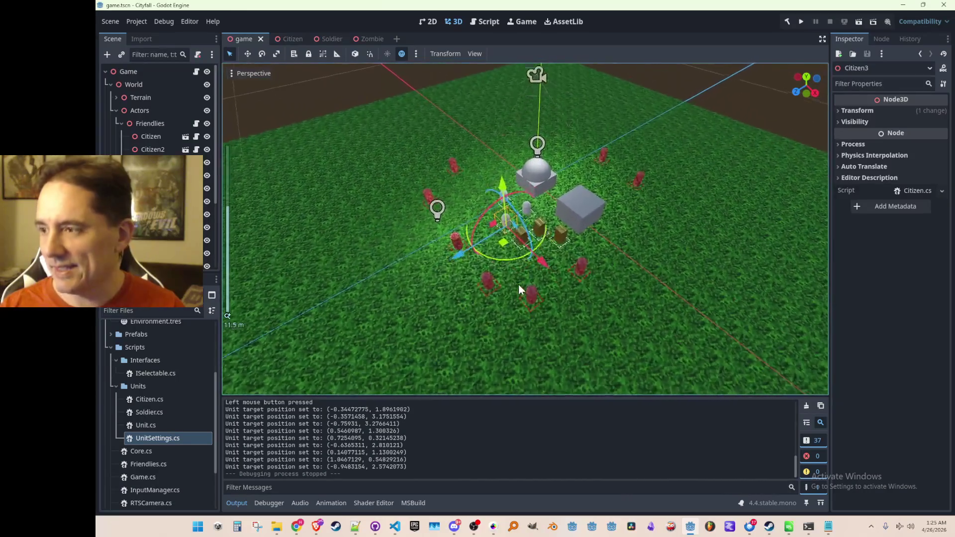
scroll(518, 285, "up", 5)
scroll(519, 285, "down", 3)
scroll(518, 283, "up", 3)
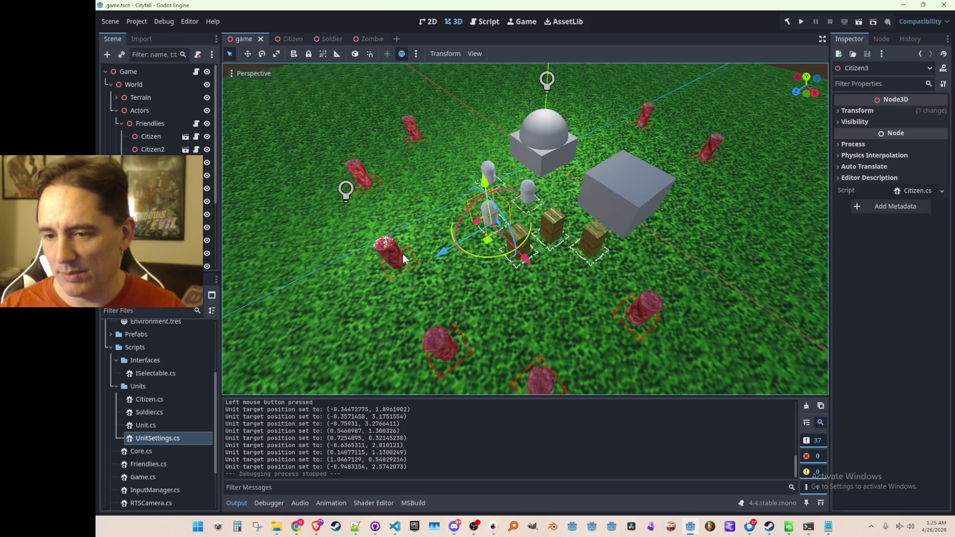
scroll(443, 288, "down", 2)
scroll(471, 293, "up", 2)
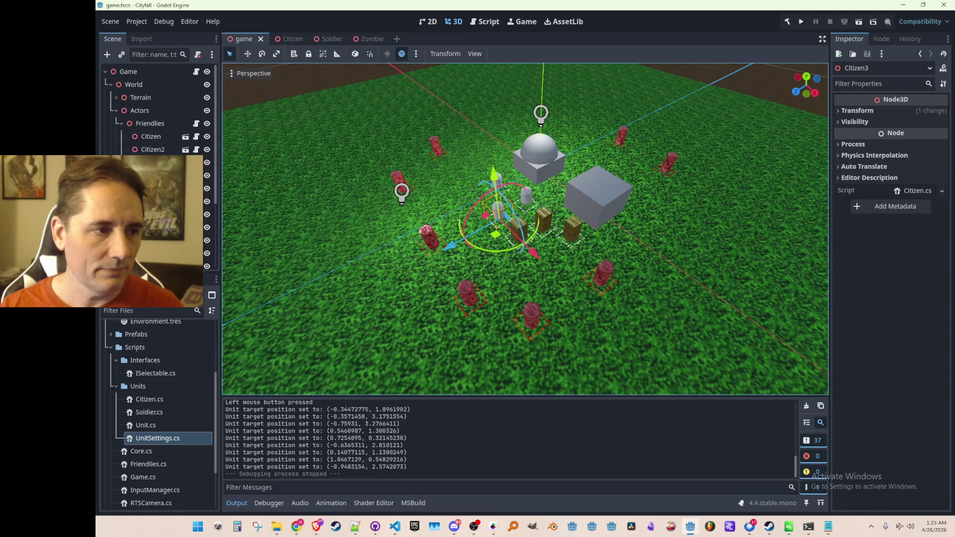
left_click(196, 162)
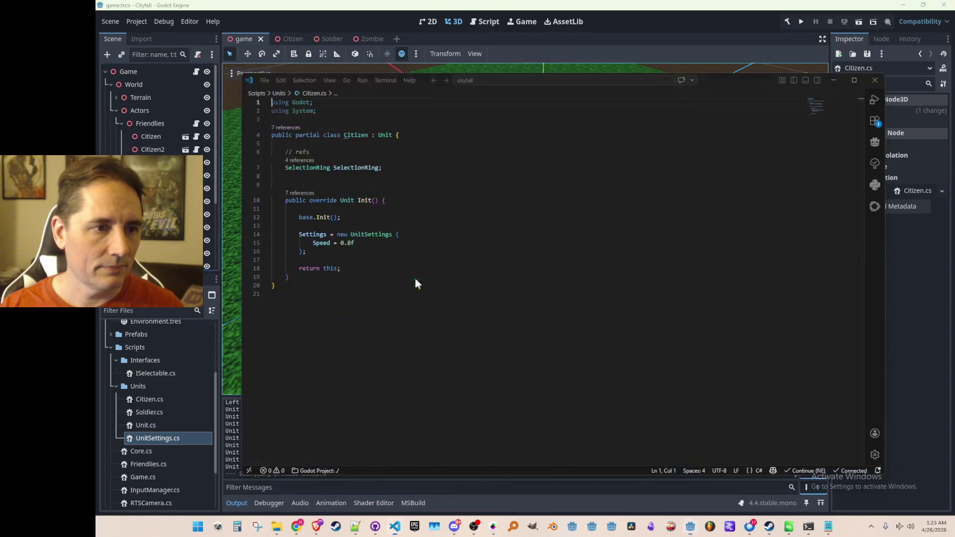
Step: Open Zombie.cs in VS Code through the quick file search for 'zom'
key("Down")
key("Down")
key("Down")
key("ctrl+p")
type("z")
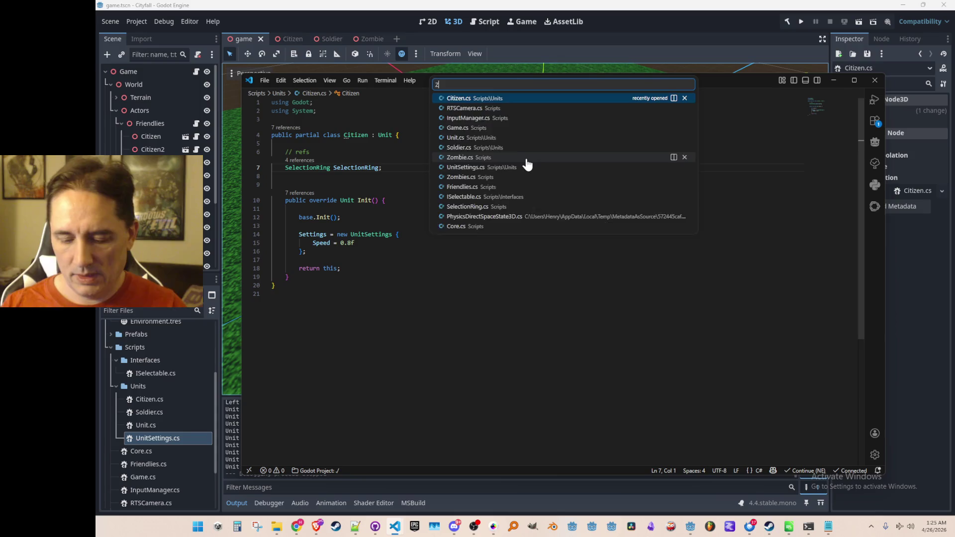
type("om")
left_click(554, 99)
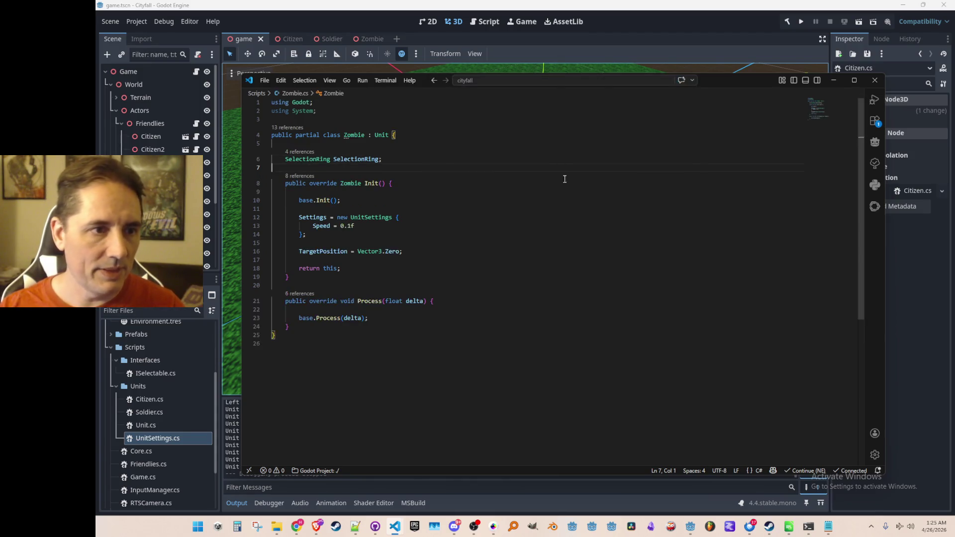
Step: Go to the definition of the Unit base class in Unit.cs, then return to Godot
key("Up")
key("Up")
key("Up")
key("End")
key("Left")
key("Left")
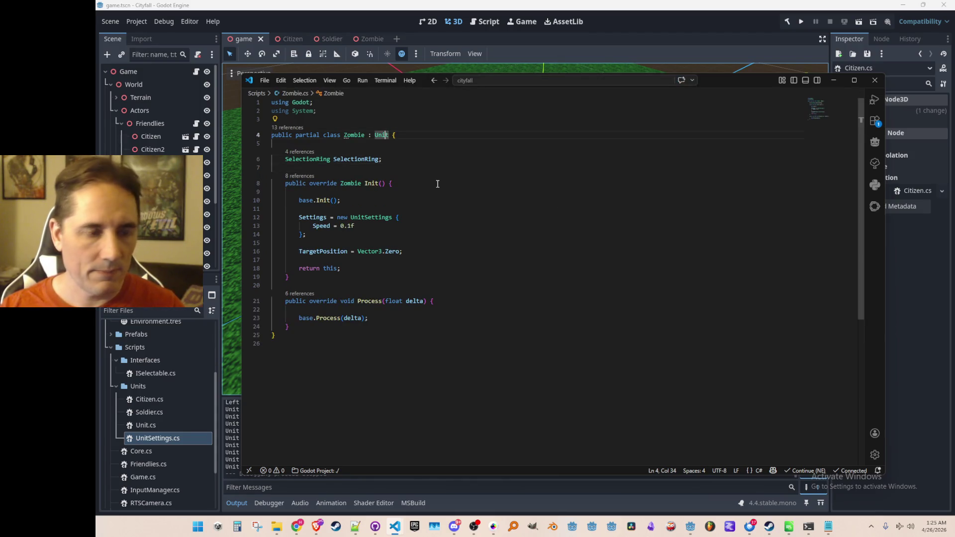
key("F12")
key("Down")
key("Down")
key("Down")
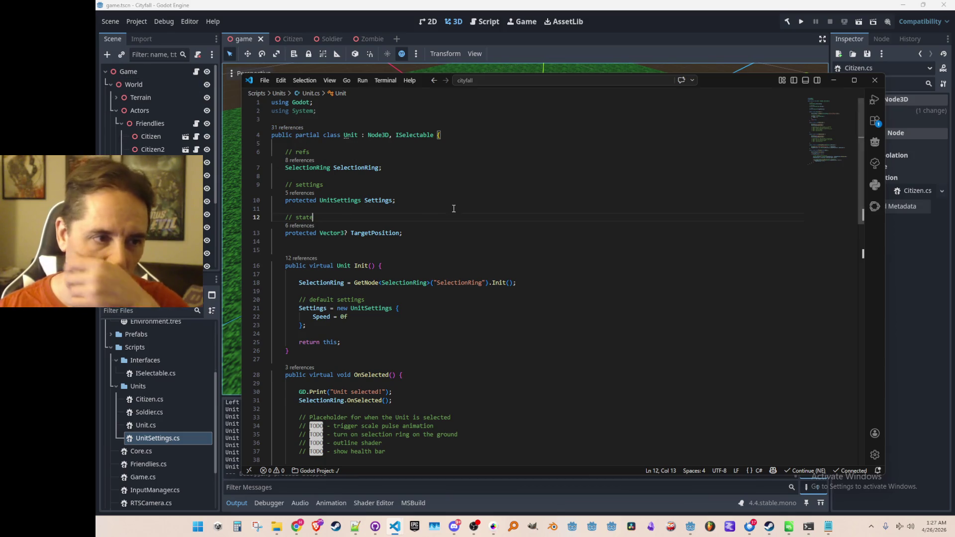
left_click(387, 16)
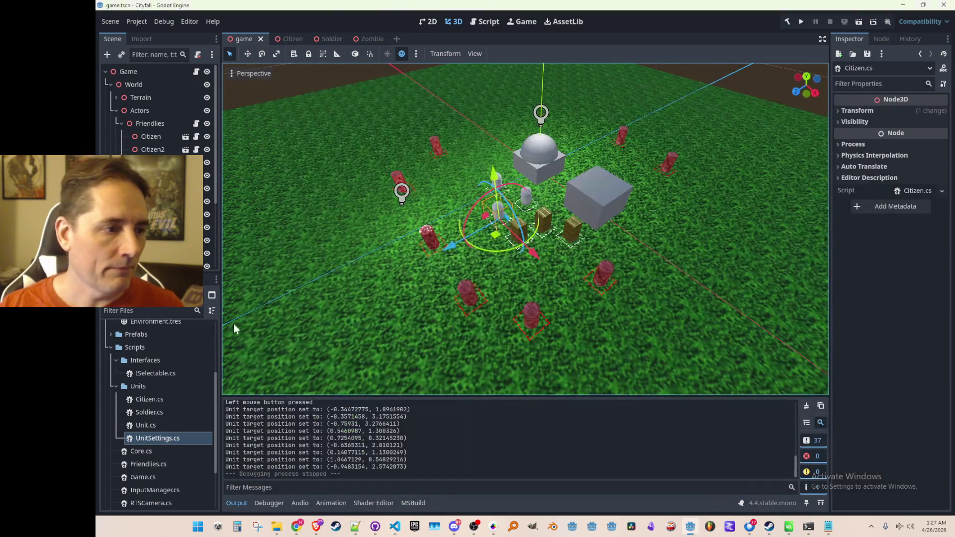
left_click(135, 388)
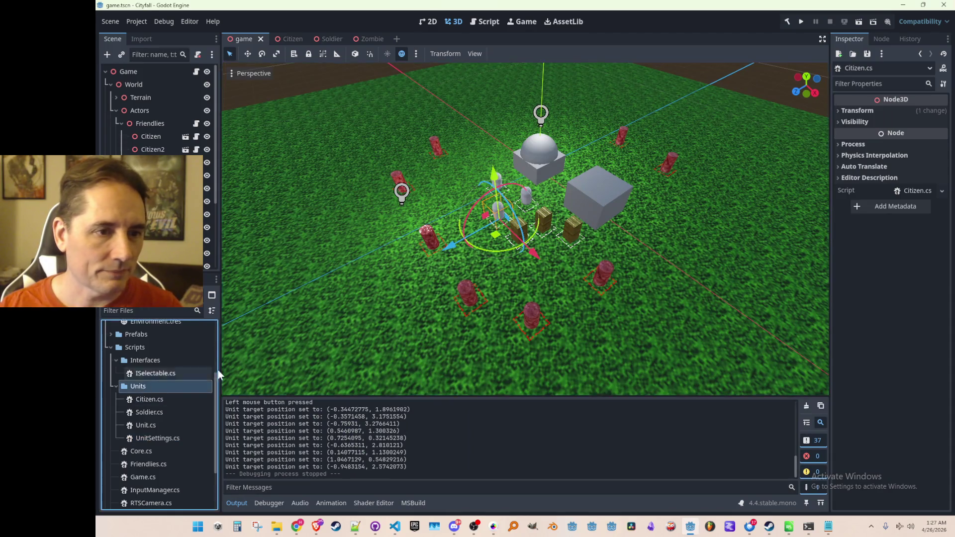
left_click(572, 200)
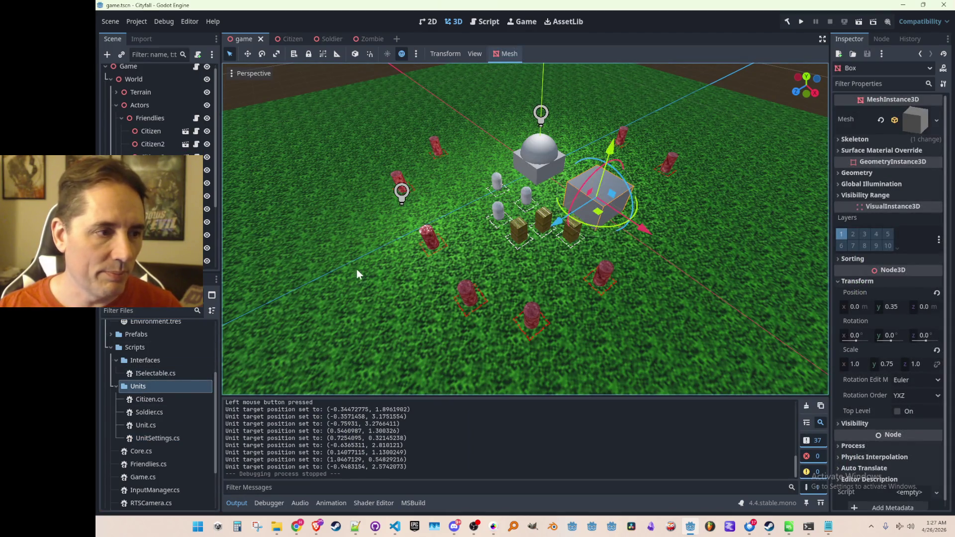
scroll(149, 199, "down", 1)
scroll(517, 226, "up", 4)
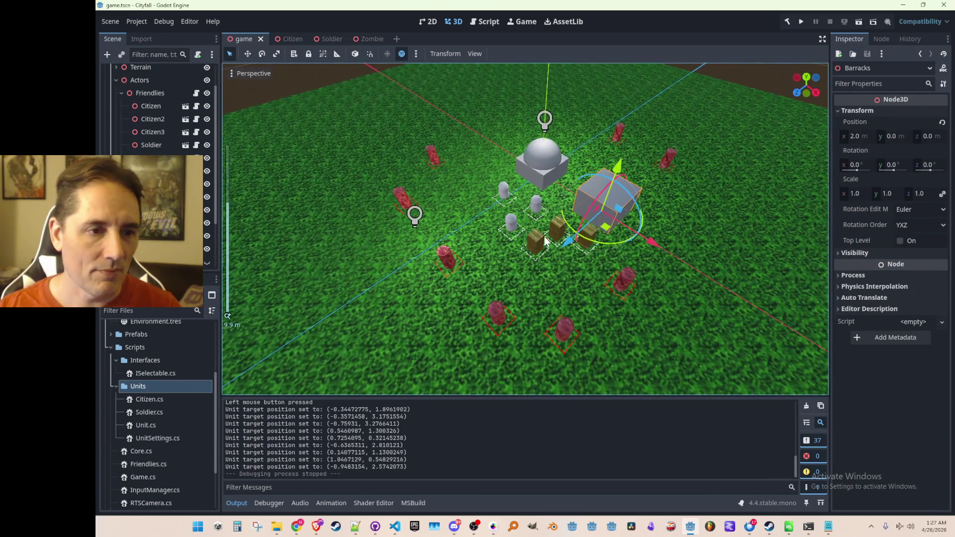
scroll(546, 241, "down", 2)
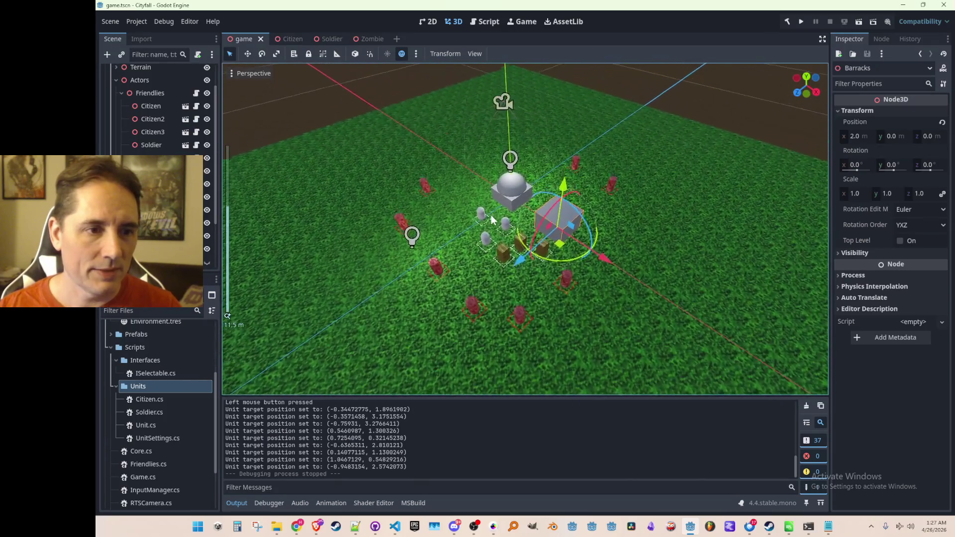
left_click(359, 80)
mouse_move(393, 527)
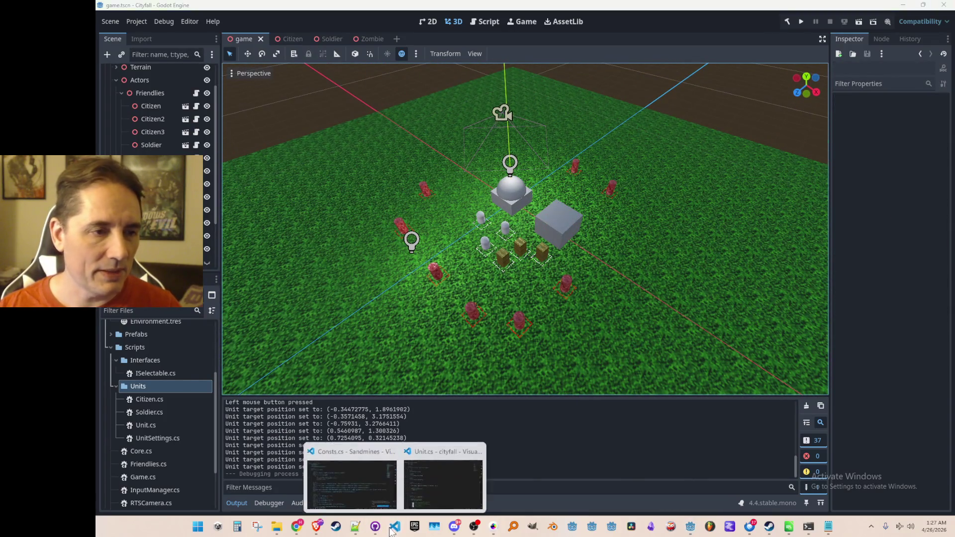
left_click(423, 477)
Step: Jump to the UnitSettings struct and add a 'public int MaxHP;' field
left_click(443, 184)
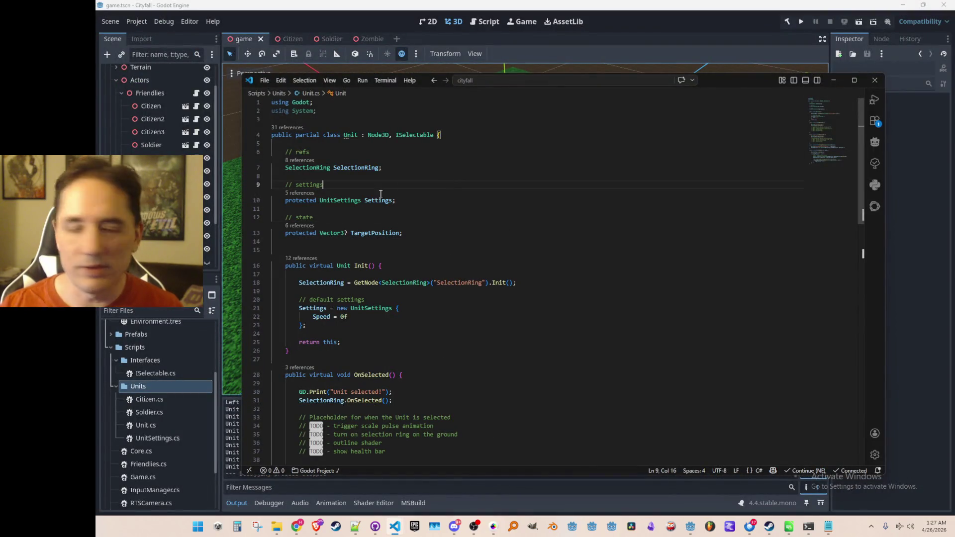
key("Down")
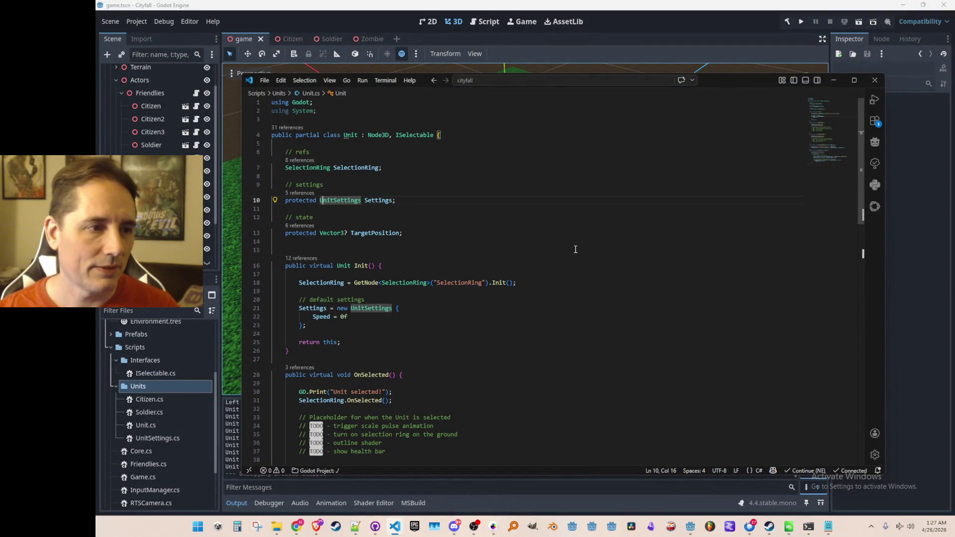
scroll(566, 295, "down", 1)
left_click(585, 288)
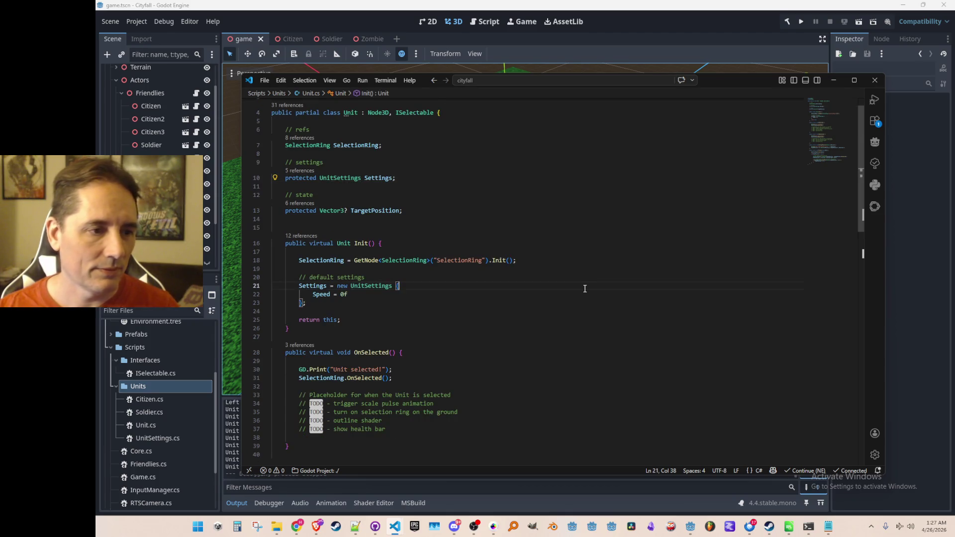
key("Down")
key("Up")
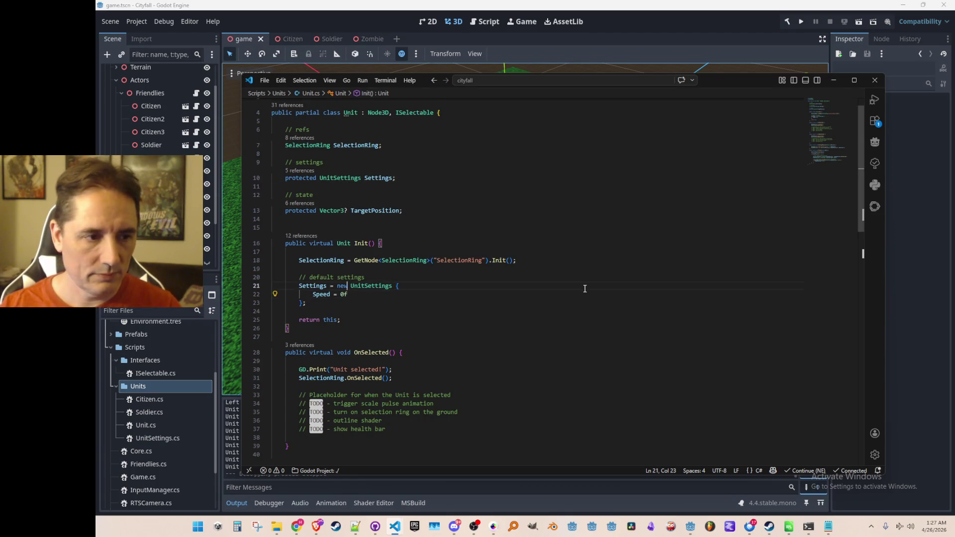
key("F12")
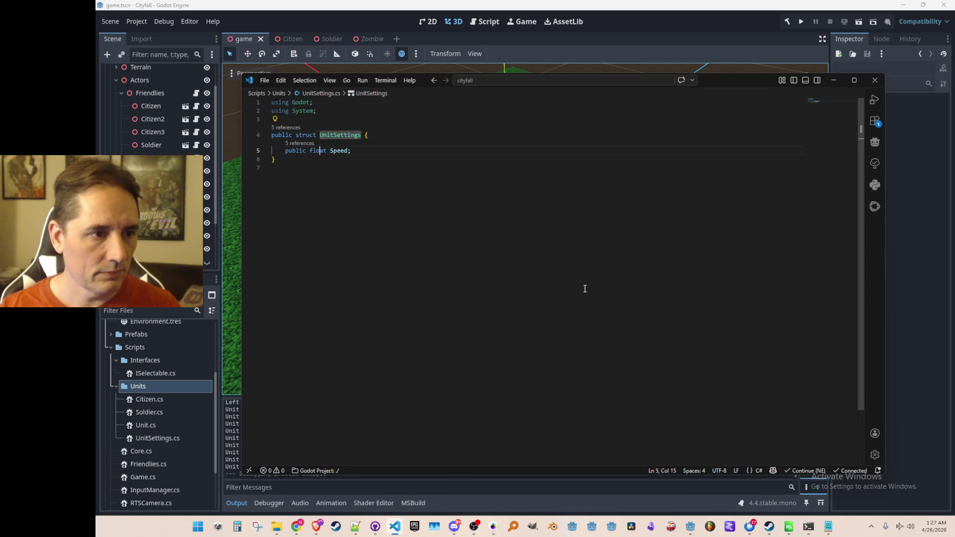
key("End")
key("Return")
type("public int MaxHP;")
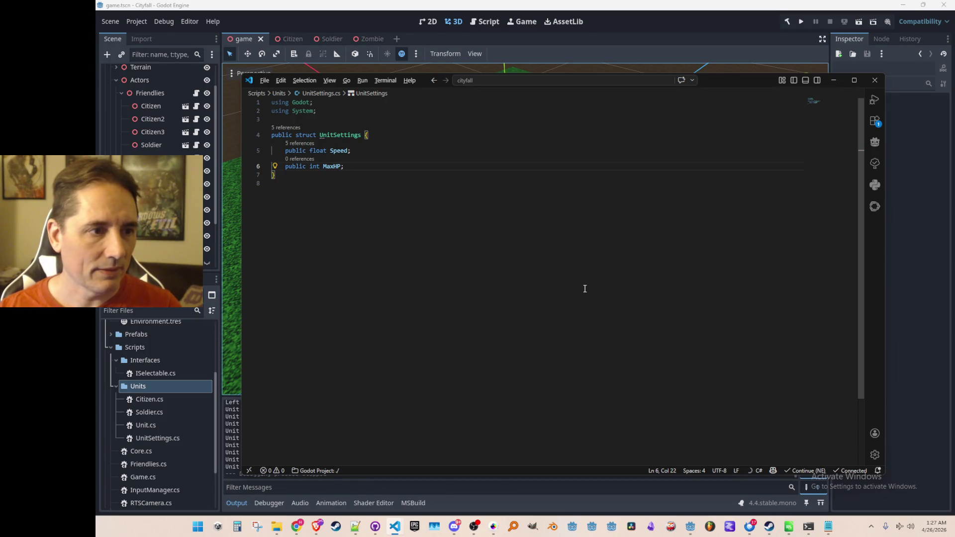
Step: Add MaxHP = 100 to the default settings initializer in Unit.cs's Init
key("alt+Left")
type(",")
key("Return")
type("MaxHP = 100")
key("Up")
key("Up")
key("Up")
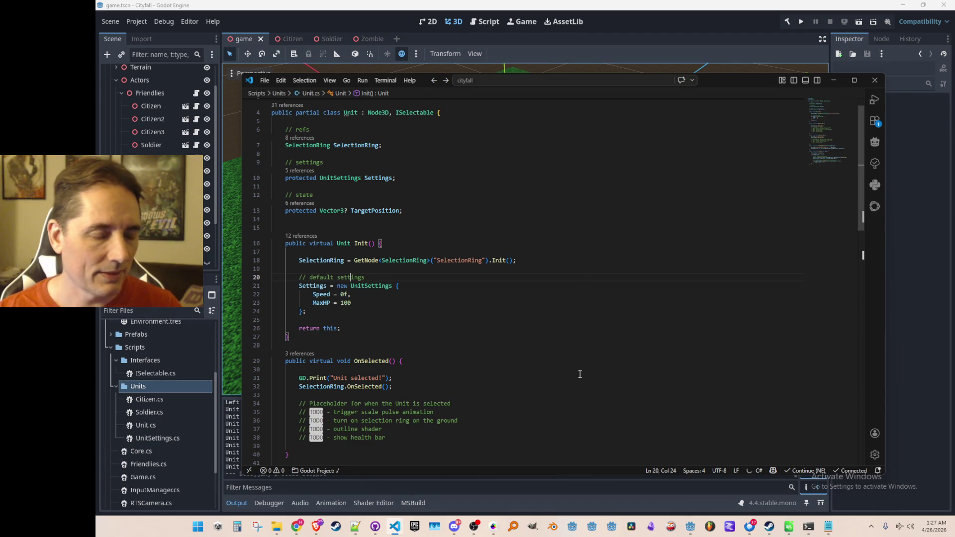
scroll(596, 322, "down", 1)
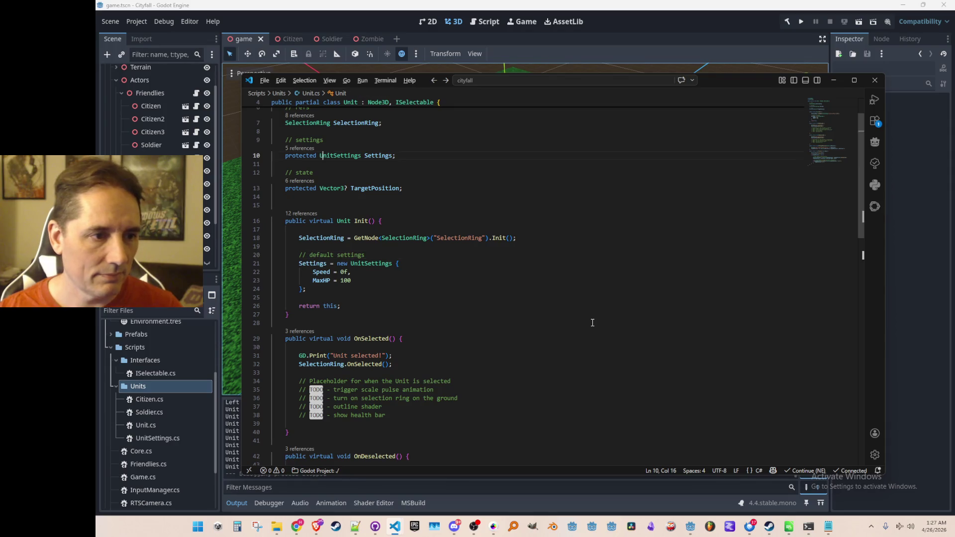
key("ctrl+p")
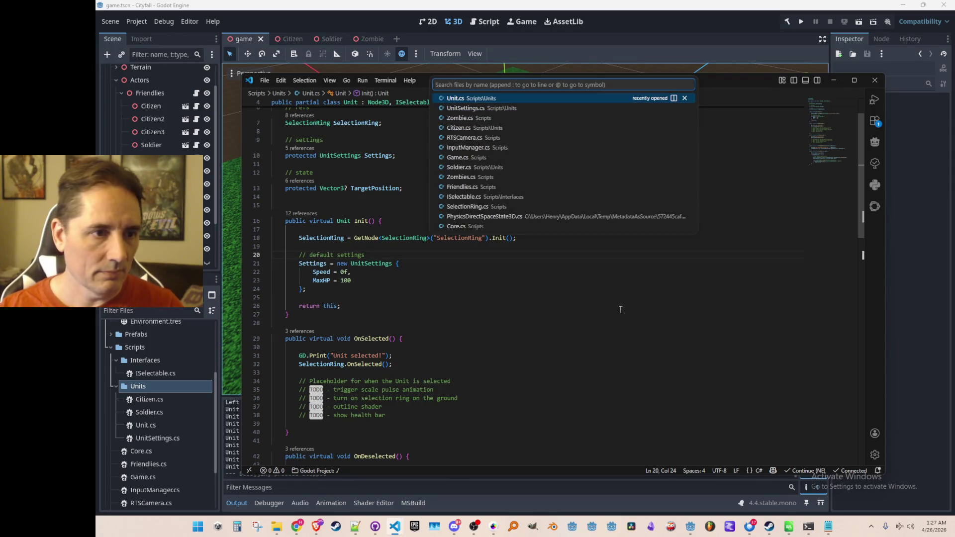
Step: Add MaxHP = 50 after the Speed value in Citizen.cs's Init settings
left_click(543, 131)
left_click(604, 251)
key("Up")
key("End")
type(",")
key("Return")
type("MaxHP = 50")
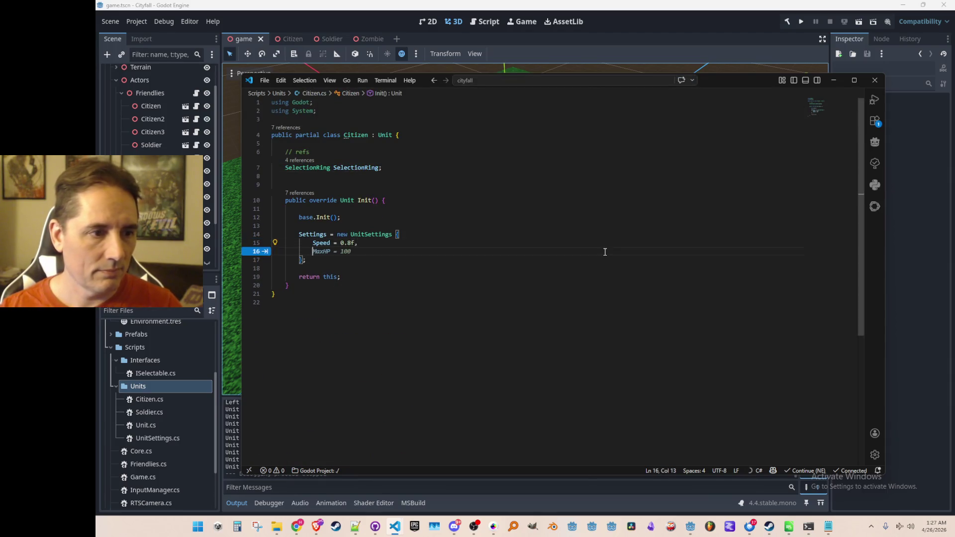
Step: Open Soldier.cs and add MaxHP = 100 after its Speed value
key("ctrl+p")
type("Sol")
left_click(589, 101)
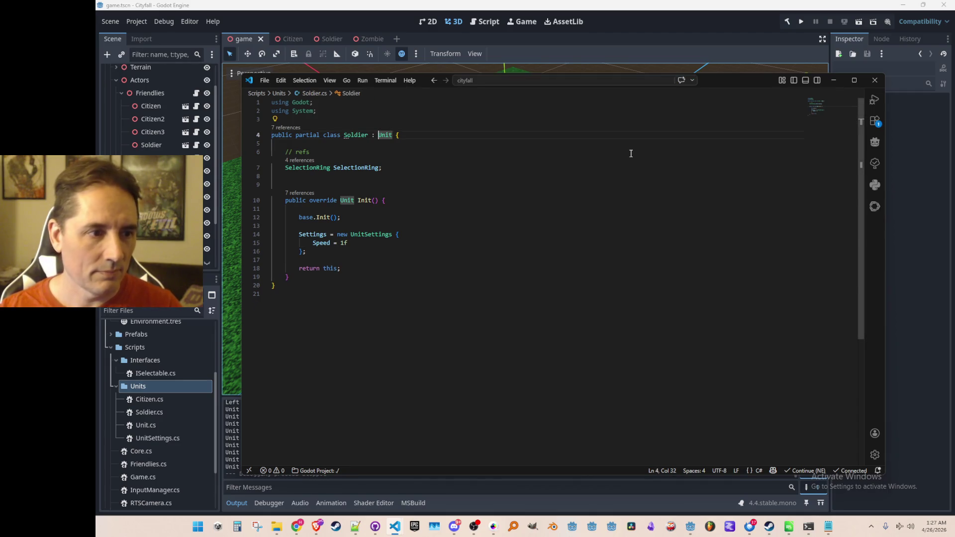
left_click(437, 247)
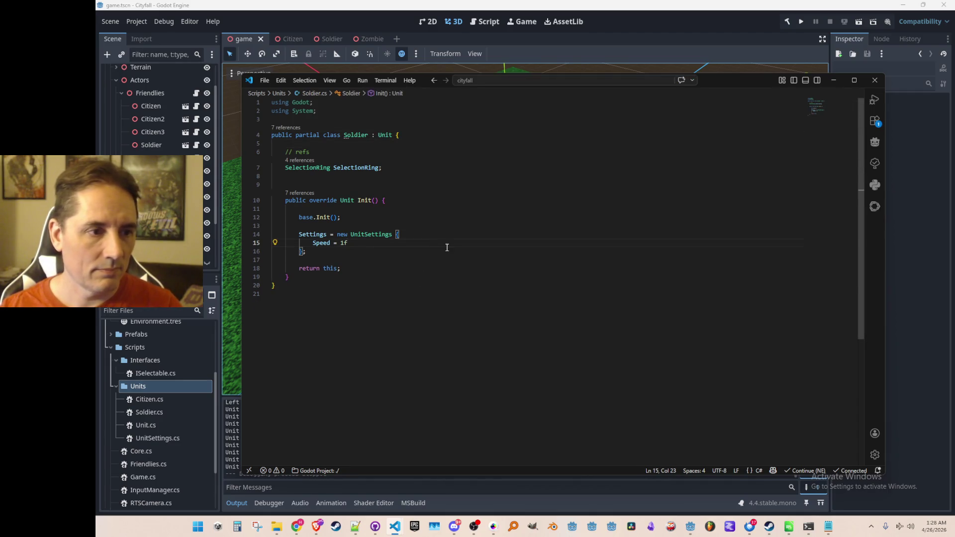
type(",")
key("Return")
type("MaxHP = 100")
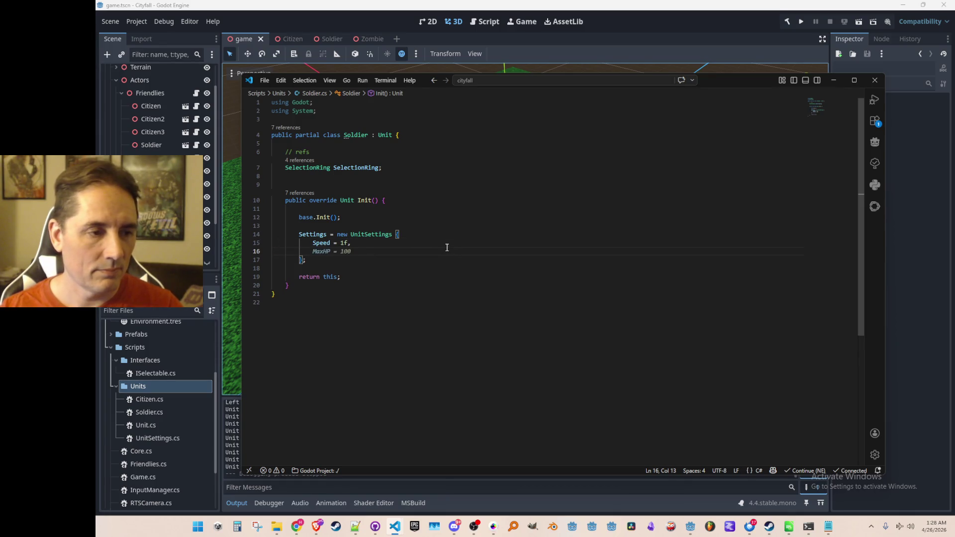
Step: Open Zombie.cs and add MaxHP = 20 after its Speed value
key("ctrl+p")
type("Zomib")
key("BackSpace")
key("BackSpace")
type("bie")
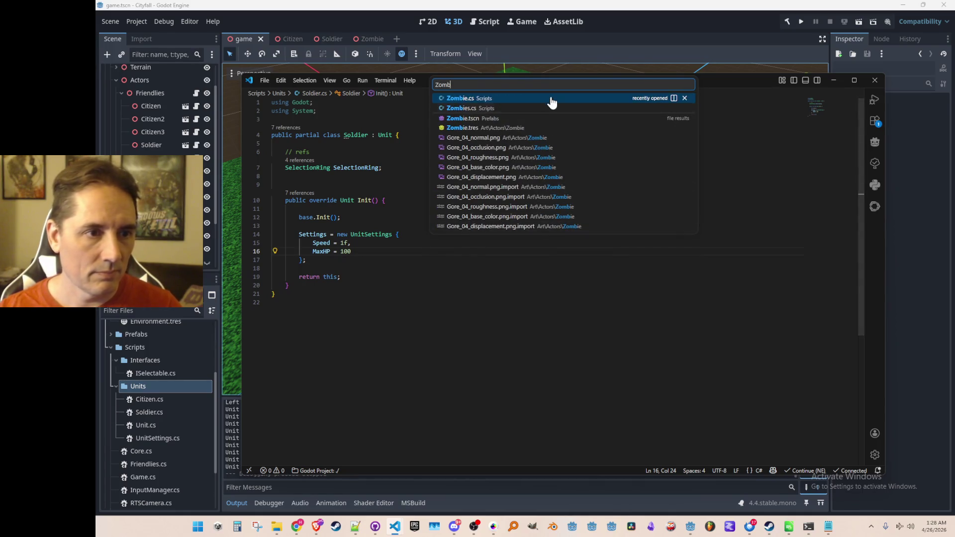
left_click(550, 100)
left_click(559, 227)
type(",")
key("Return")
type("MaxHP = 20")
key("Up")
key("Up")
key("Up")
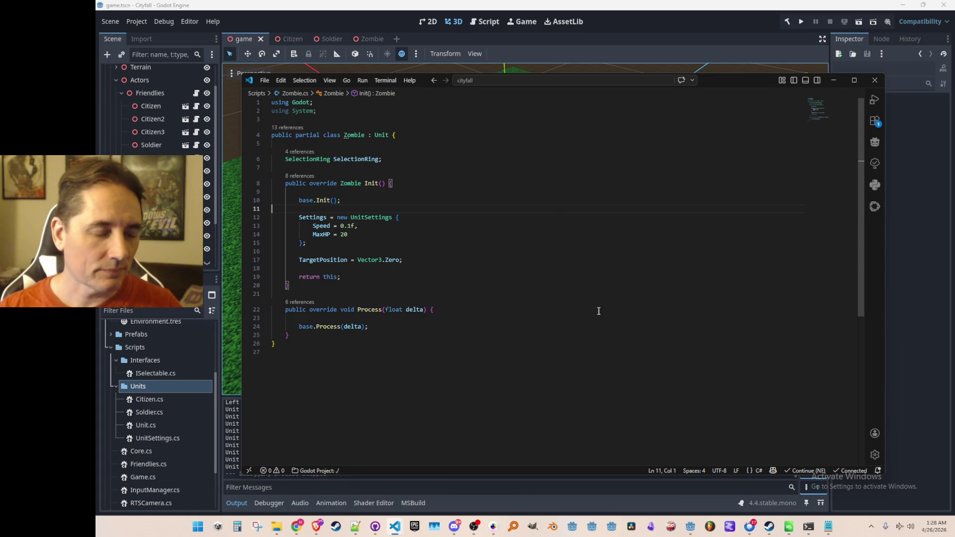
left_click(490, 158)
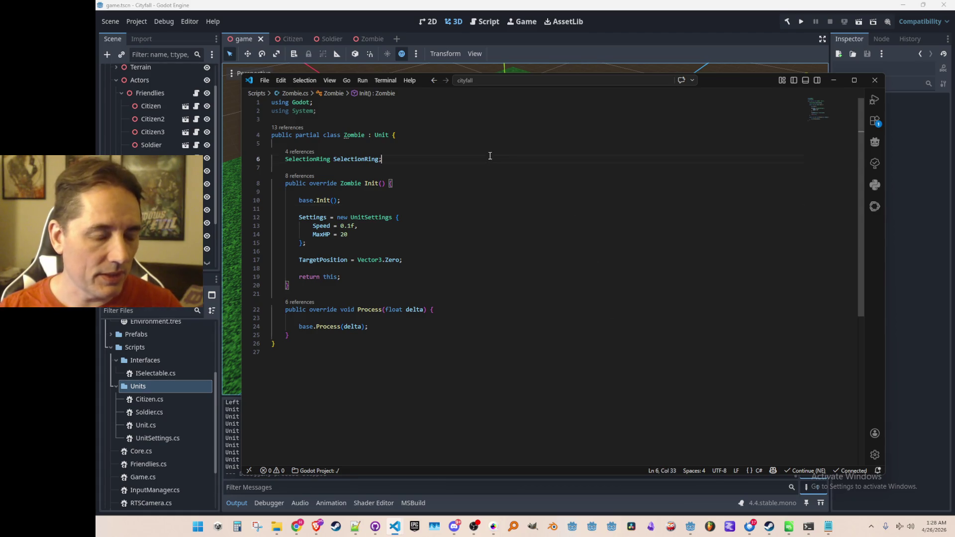
Step: Move the Settings initializer block above the base.Init() call in Zombie.cs
left_click(457, 209)
key("Down")
key("shift+Down")
key("shift+Down")
key("shift+Down")
key("Delete")
key("Up")
key("Up")
type("Settings = new UnitSettings {             Speed = 0.1f,             MaxHP = 20         };")
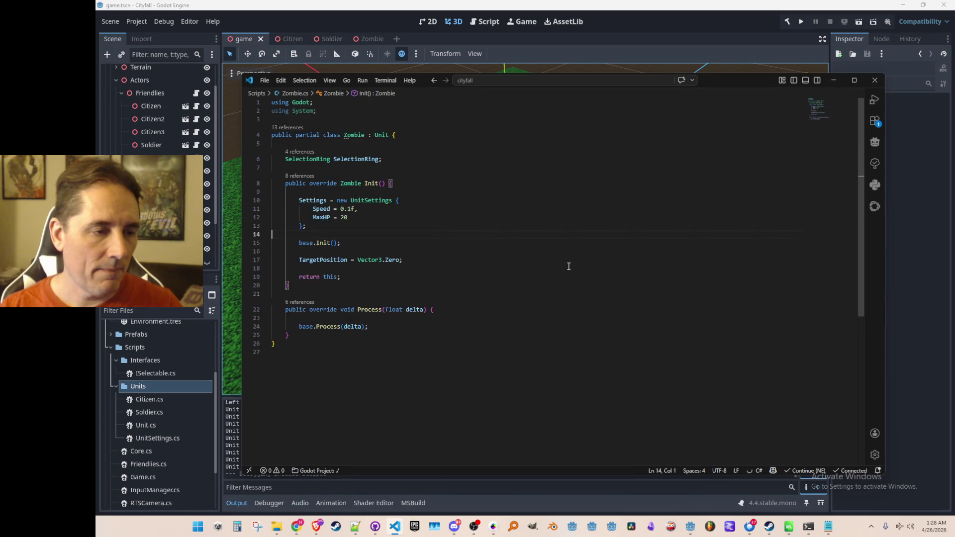
Step: Go to the base Init definition in Unit.cs from base.Init()
key("Down")
key("End")
key("ctrl+Left")
key("ctrl+Left")
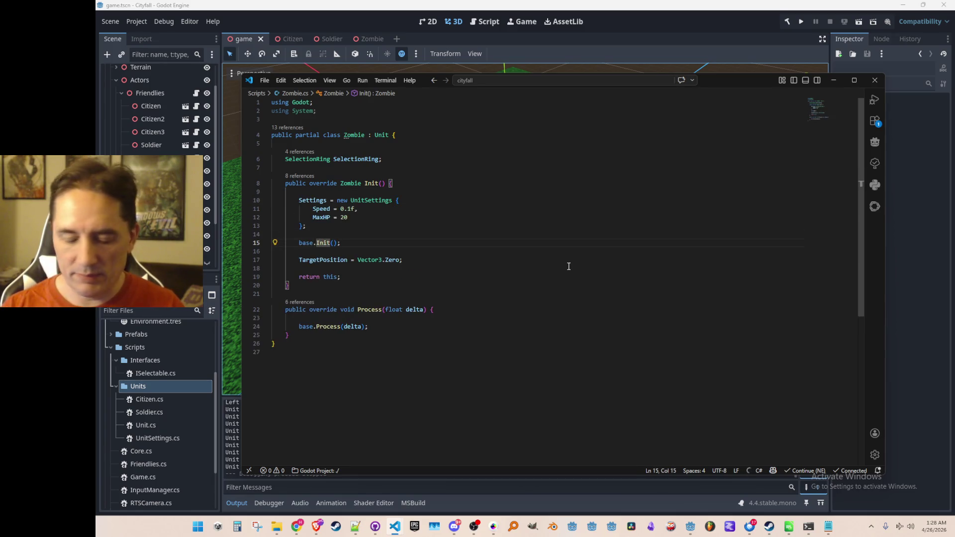
key("F12")
Step: Delete the // default settings block from Unit's Init method
key("Down")
key("Down")
key("Down")
key("End")
key("Down")
key("Home")
key("Home")
key("Home")
key("Home")
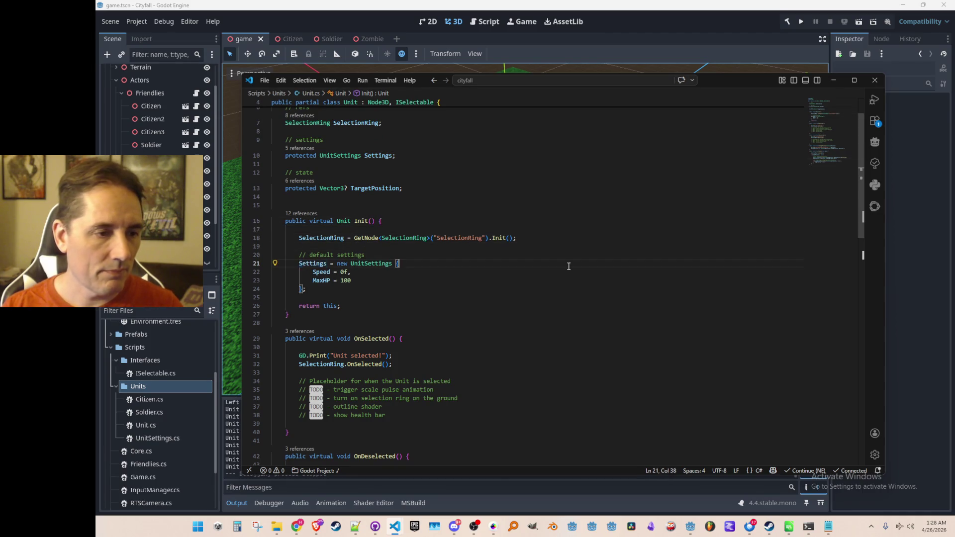
key("Up")
key("shift+Down")
key("shift+Down")
key("shift+Down")
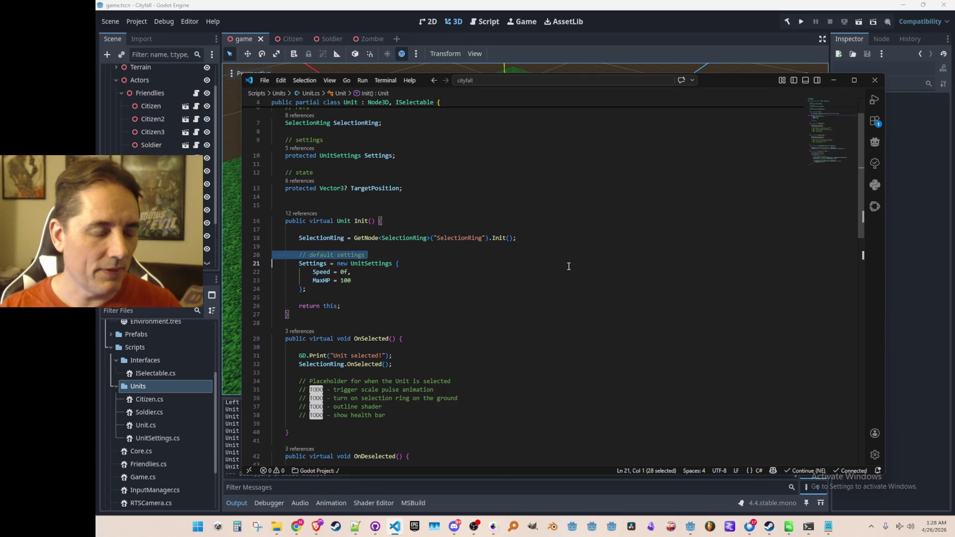
key("BackSpace")
key("BackSpace")
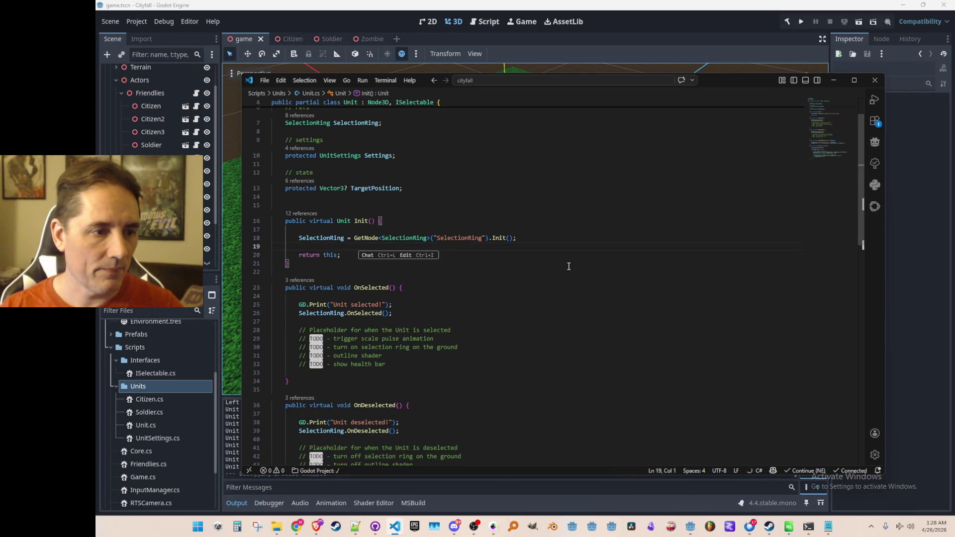
scroll(568, 269, "down", 5)
scroll(557, 291, "down", 5)
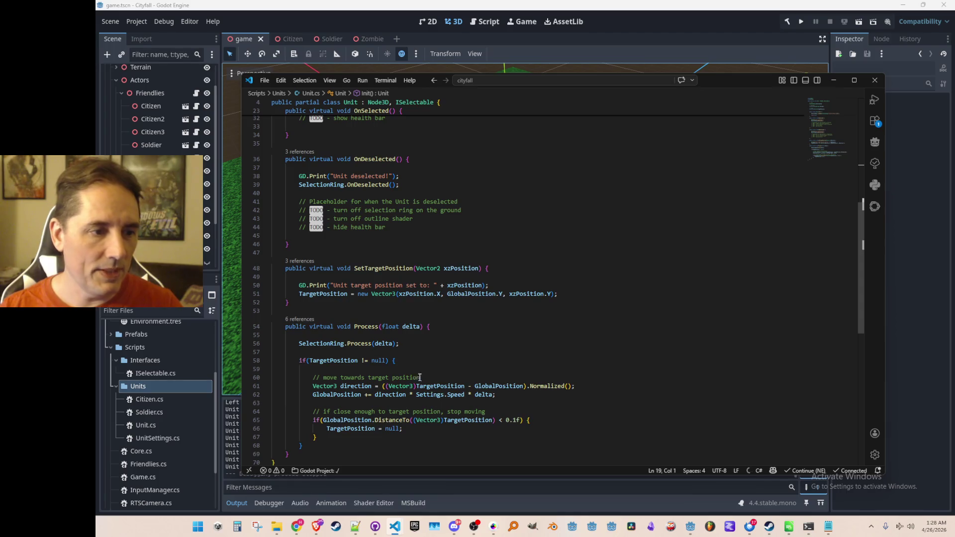
scroll(419, 378, "down", 1)
scroll(444, 286, "up", 12)
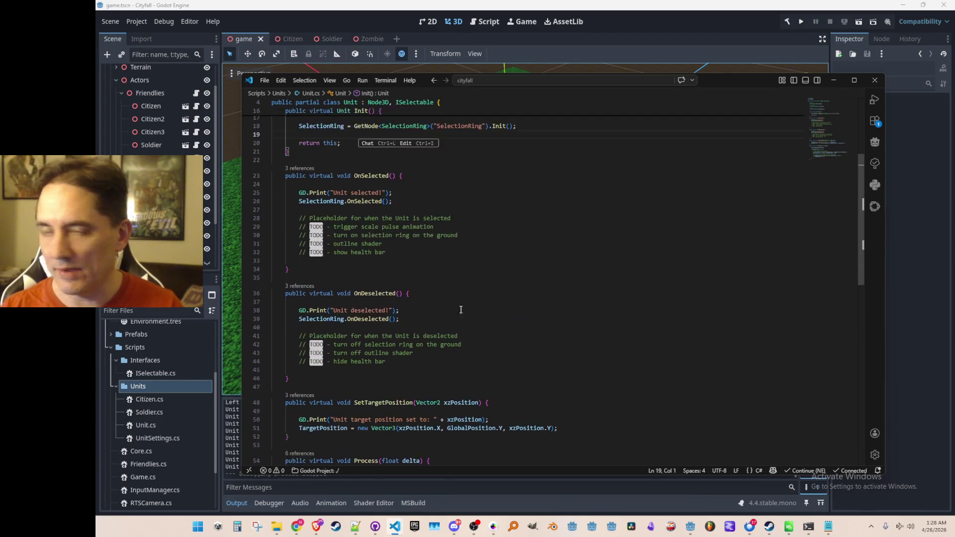
left_click(529, 247)
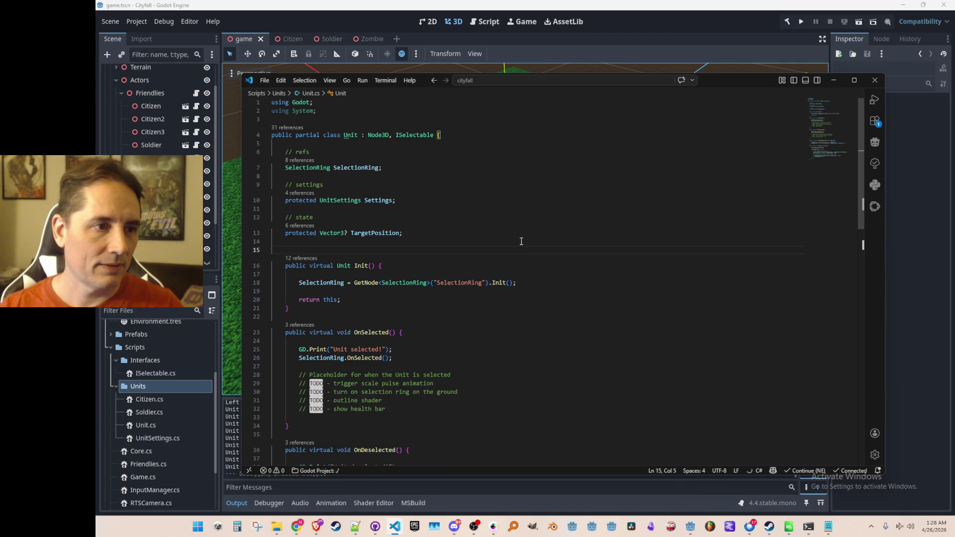
Step: In Soldier.cs, move the Settings assignment above the base.Init() call
key("ctrl+p")
type("Sold")
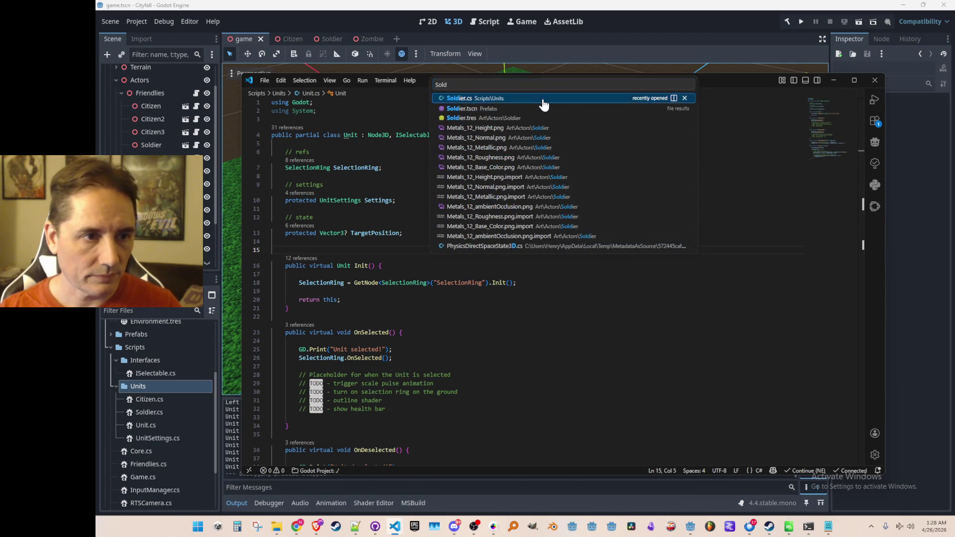
left_click(541, 100)
key("shift+Down")
key("shift+Down")
key("shift+Down")
key("ctrl+x")
key("Up")
key("Up")
key("ctrl+v")
key("Up")
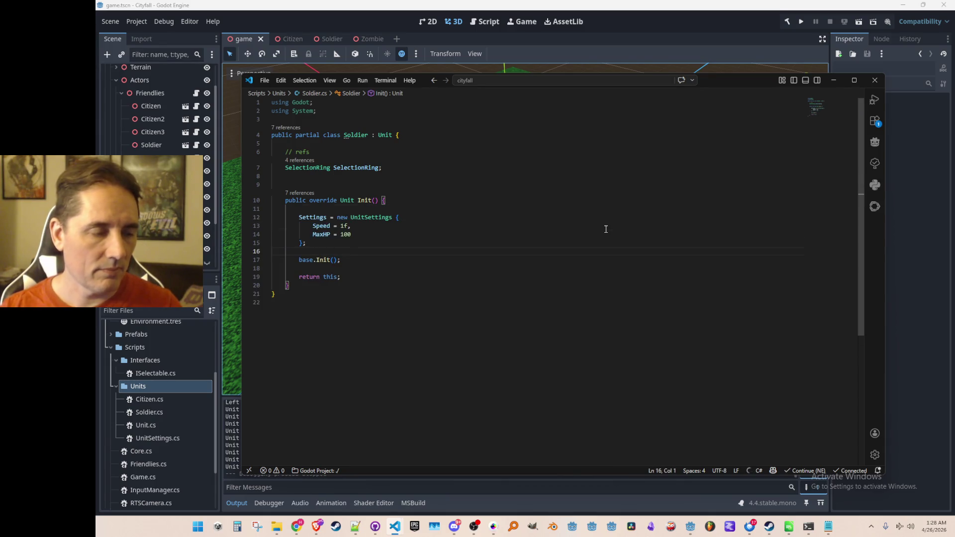
Step: Open Zombie.cs, then move Citizen's Settings block (Speed 0.8f, MaxHP 50) above base.Init()
key("ctrl+p")
type("ZOm")
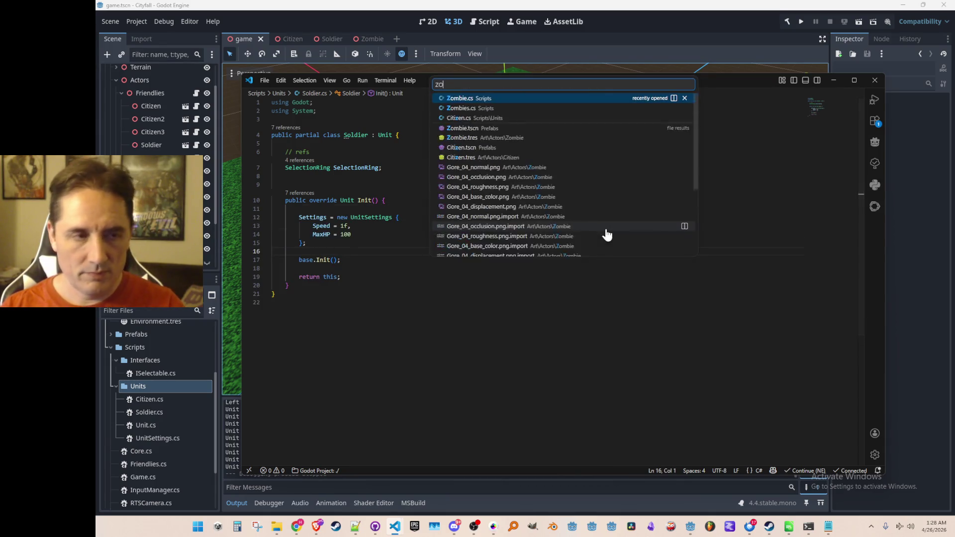
key("Return")
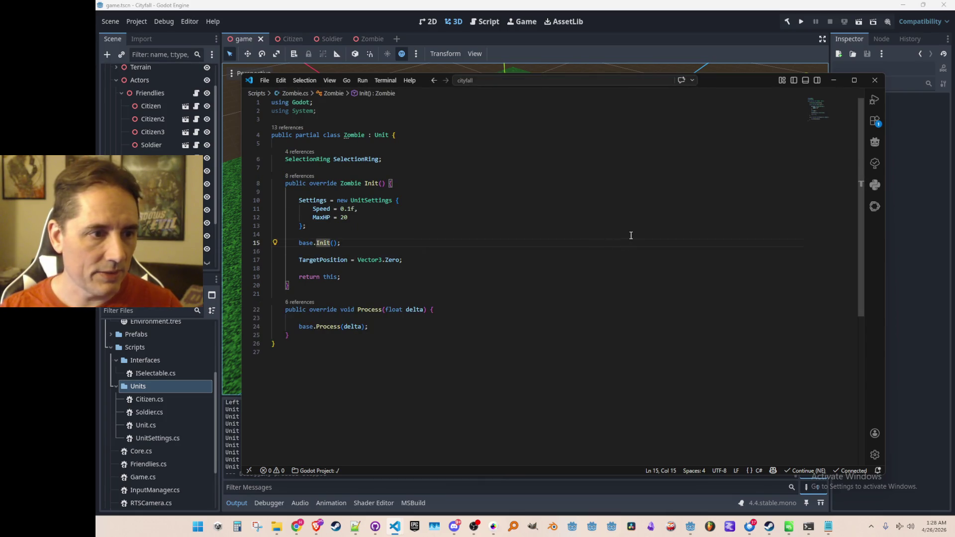
key("ctrl+p")
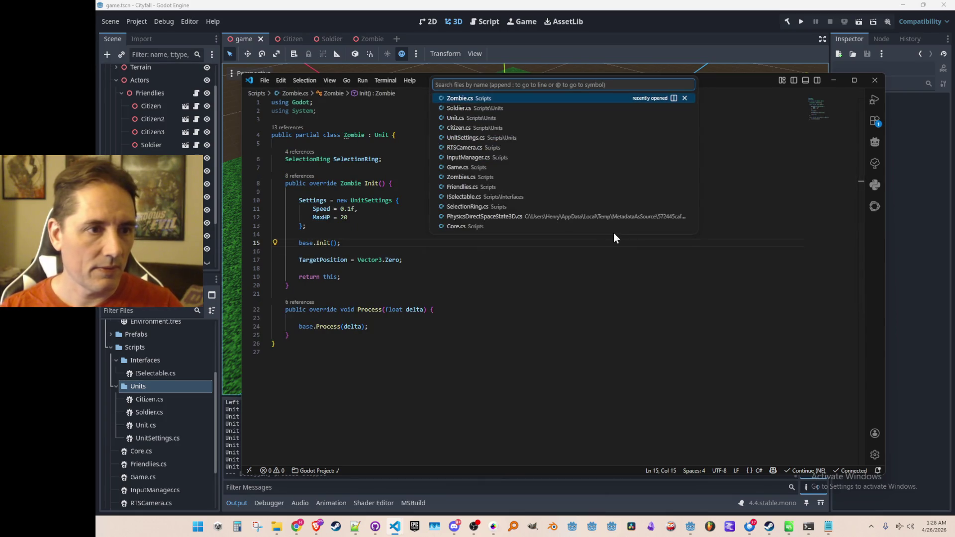
left_click(527, 129)
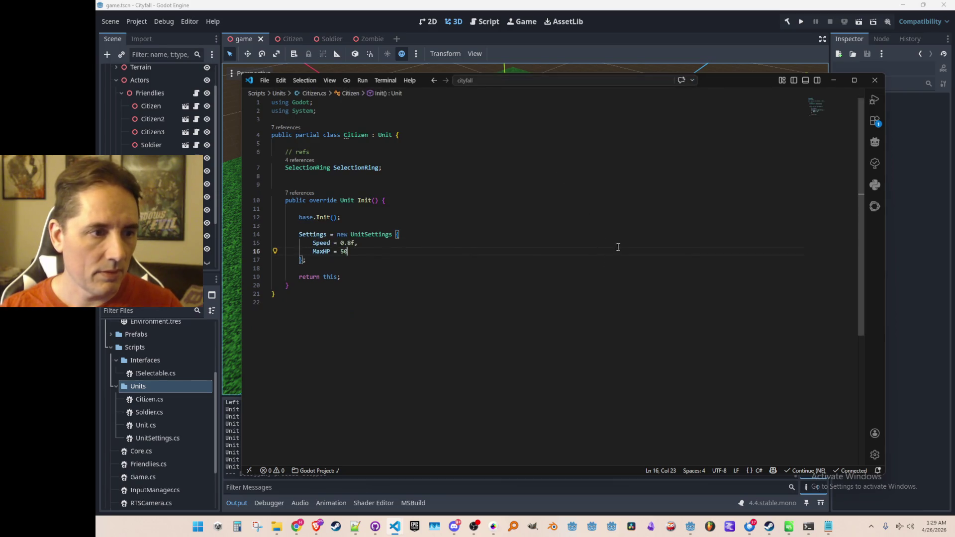
key("Down")
key("Down")
key("shift+Up")
key("shift+Up")
key("shift+Up")
key("Delete")
key("Up")
key("Up")
key("Up")
key("ctrl+z")
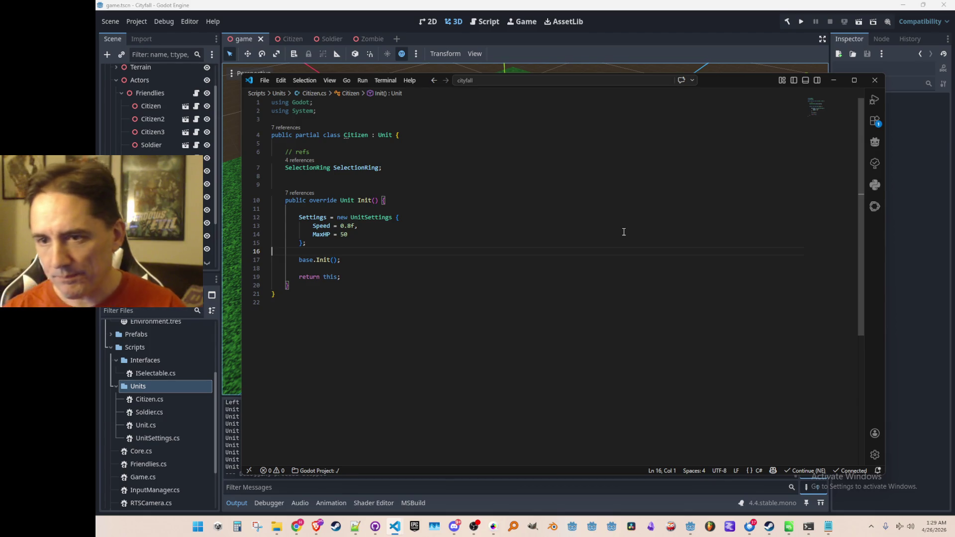
key("Down")
key("Down")
Step: From Citizen's base.Init() call, jump with F12 to the virtual Init definition in Unit.cs
key("Up")
key("Up")
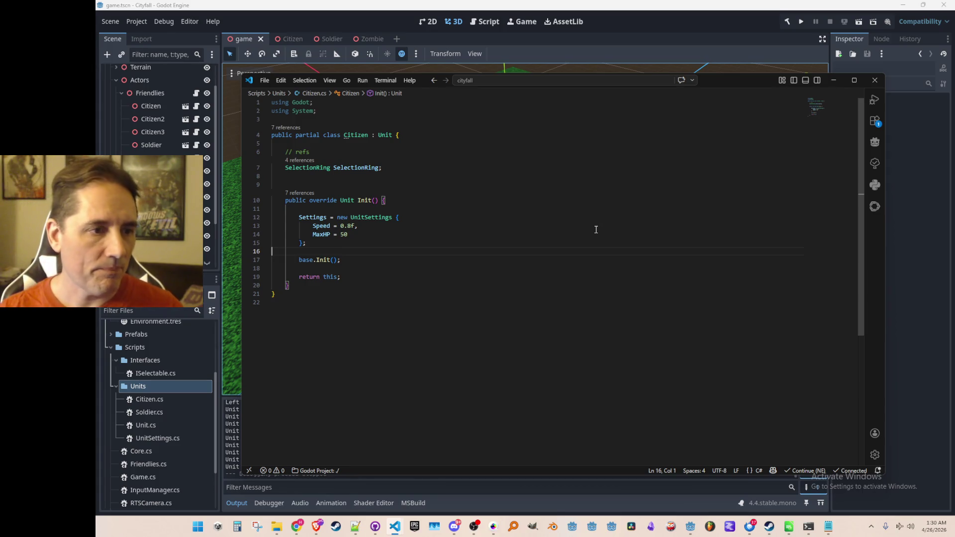
key("Up")
key("Up")
key("Up")
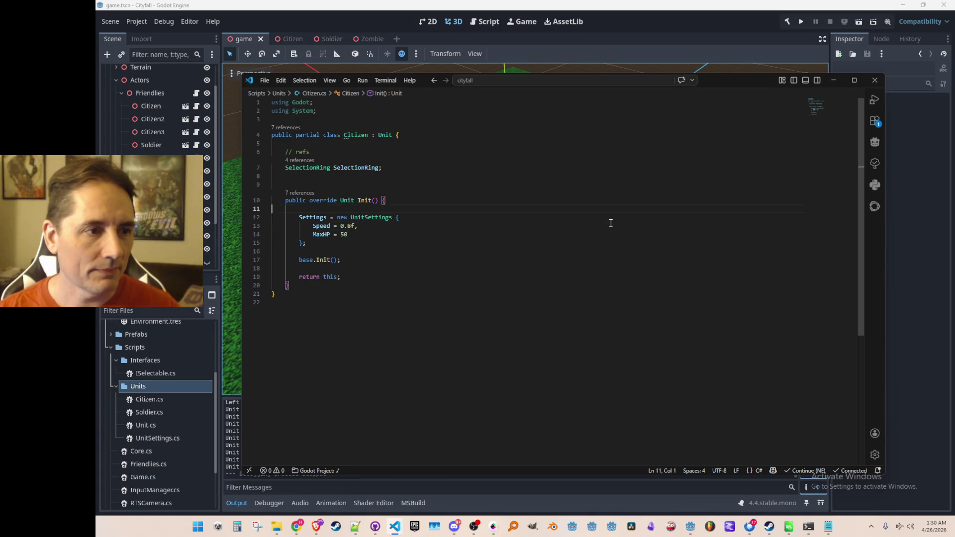
key("Down")
key("Home")
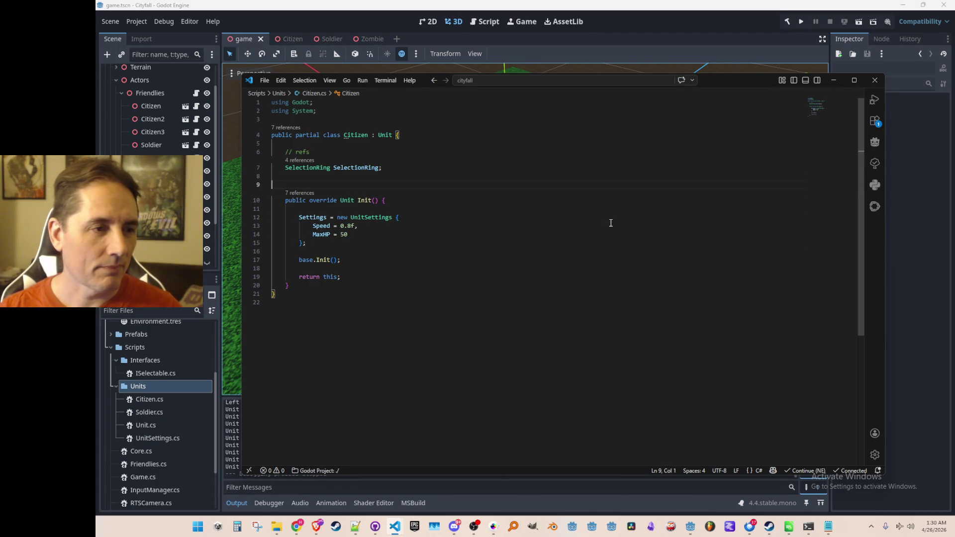
key("Down")
key("Down")
key("Down")
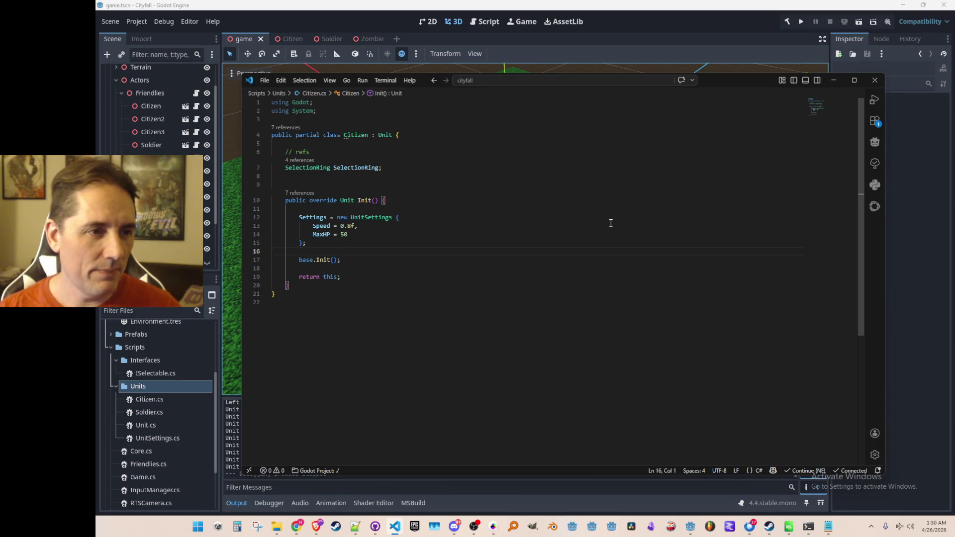
key("Down")
key("ctrl+Right")
key("ctrl+Right")
key("F12")
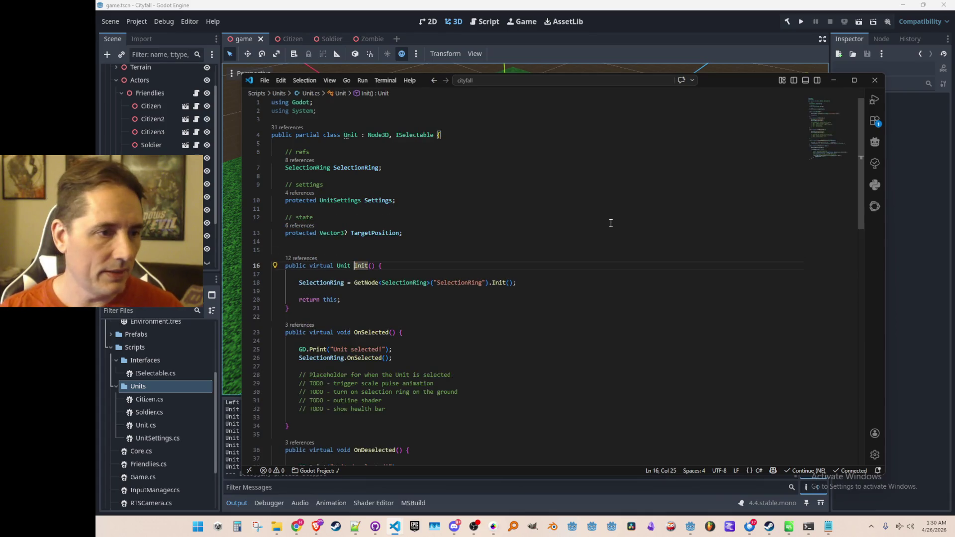
scroll(611, 223, "down", 1)
key("Up")
key("Up")
key("Up")
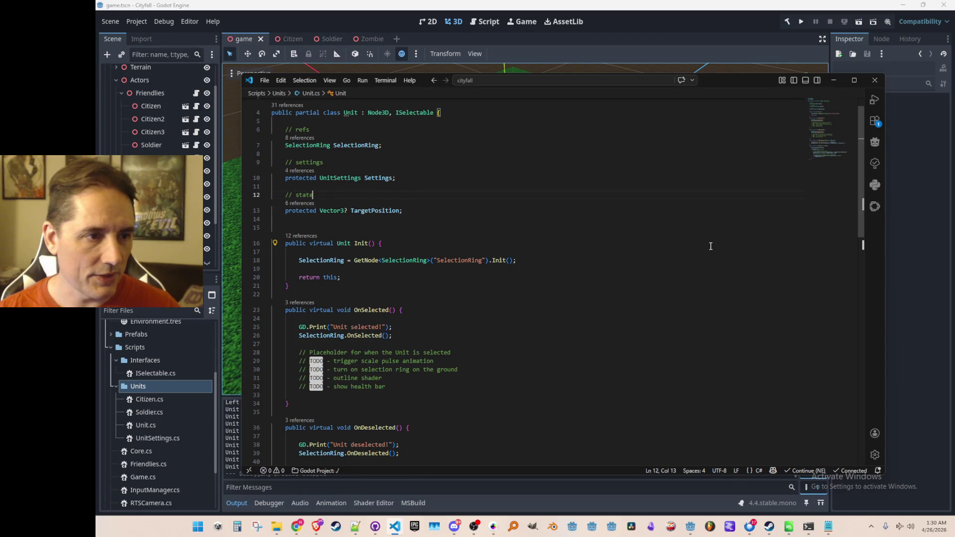
key("Up")
key("Down")
key("Down")
key("Up")
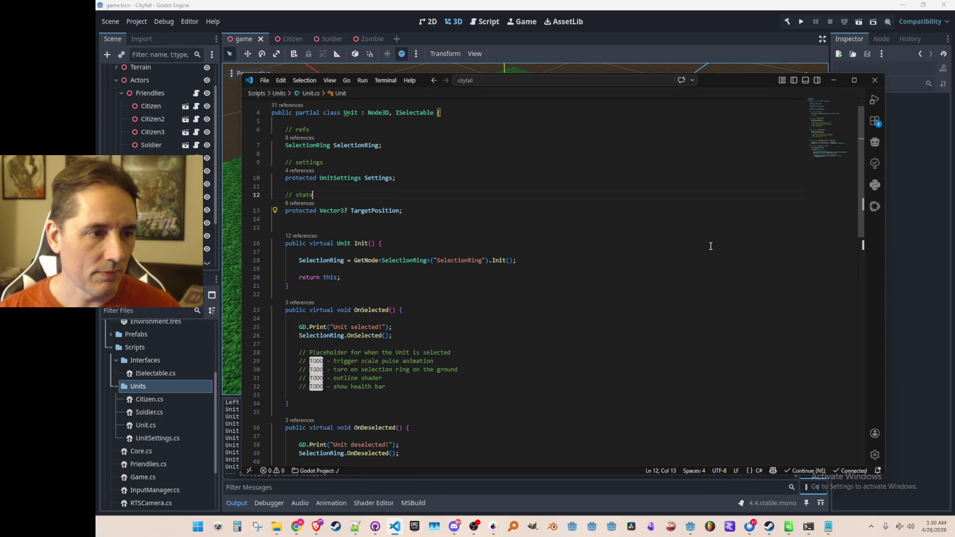
key("Return")
type("protected")
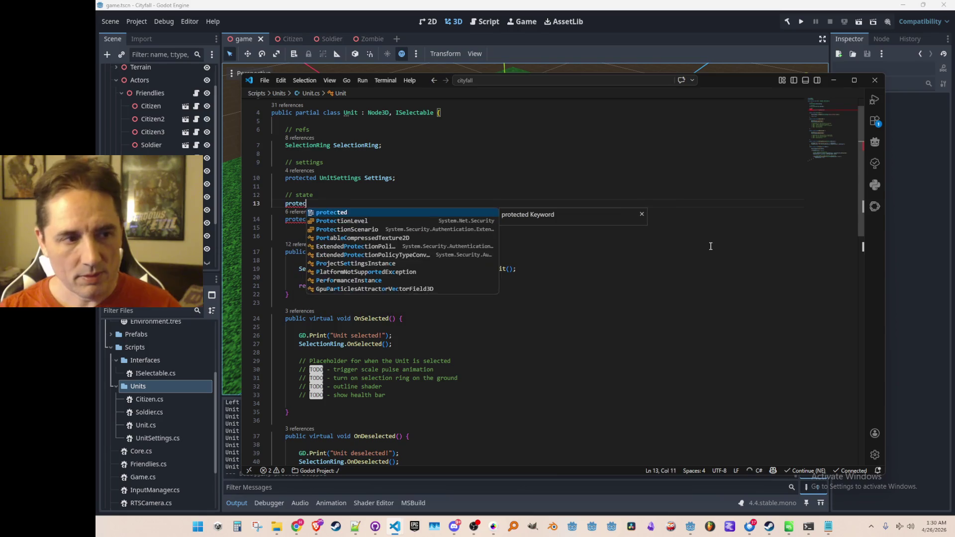
key("Tab")
key("Home")
key("ctrl+Delete")
key("ctrl+Right")
key("ctrl+Right")
key("ctrl+Right")
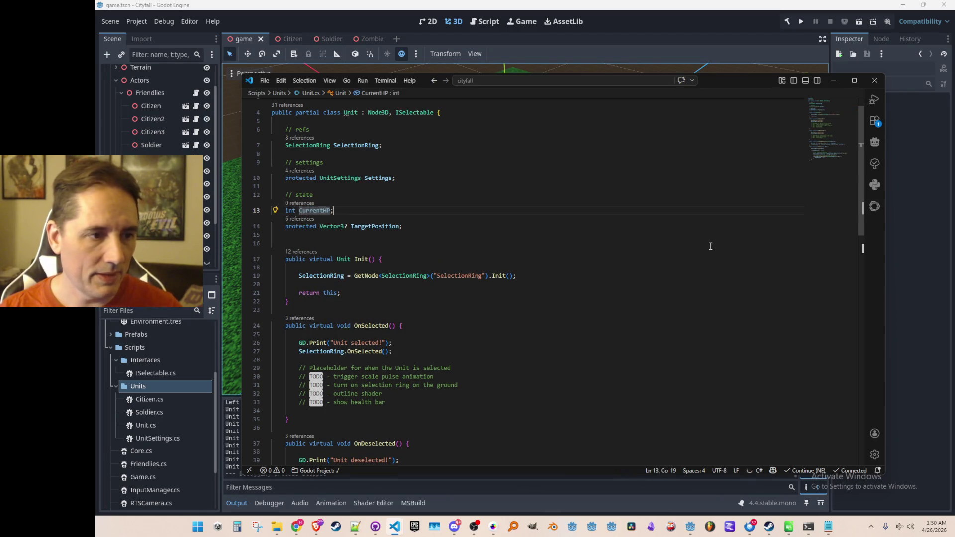
left_click(632, 282)
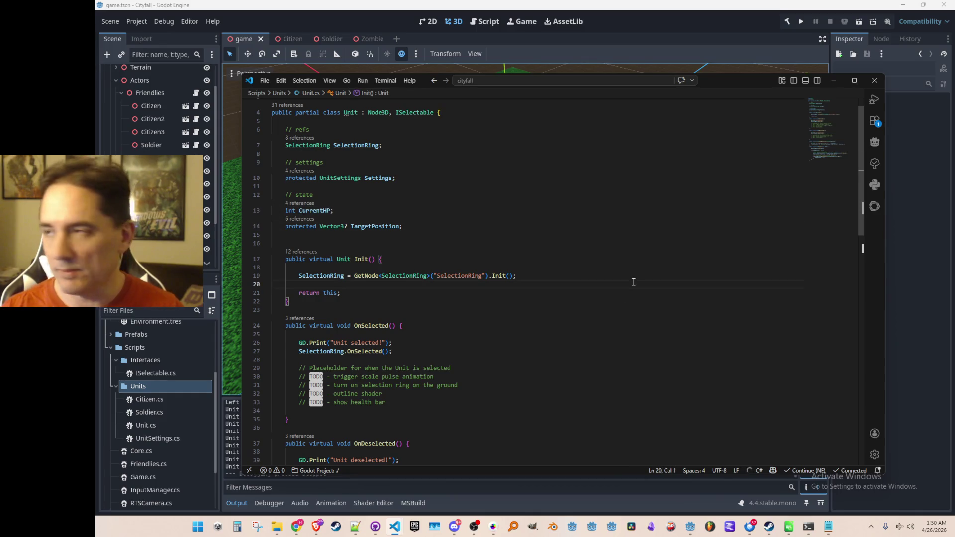
key("BackSpace")
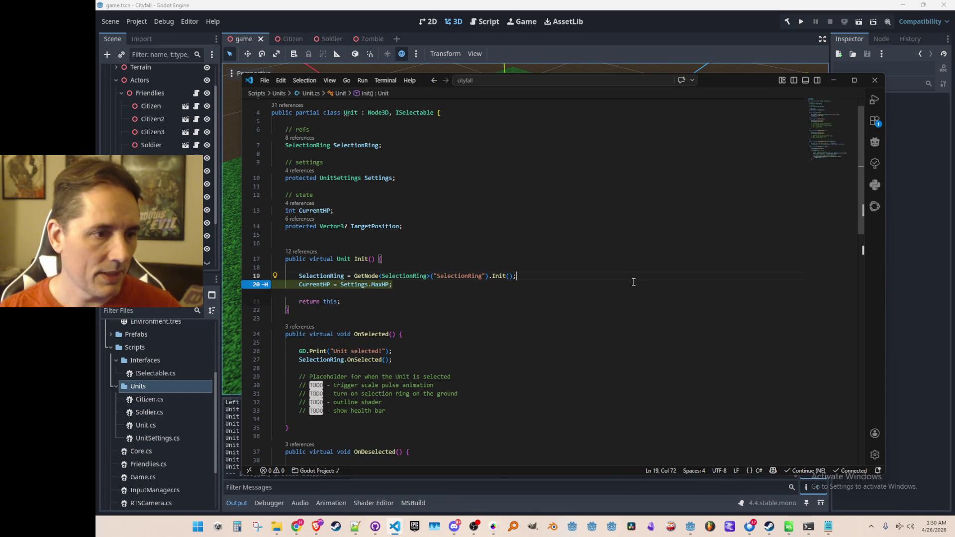
key("Tab")
key("Up")
key("Up")
key("Up")
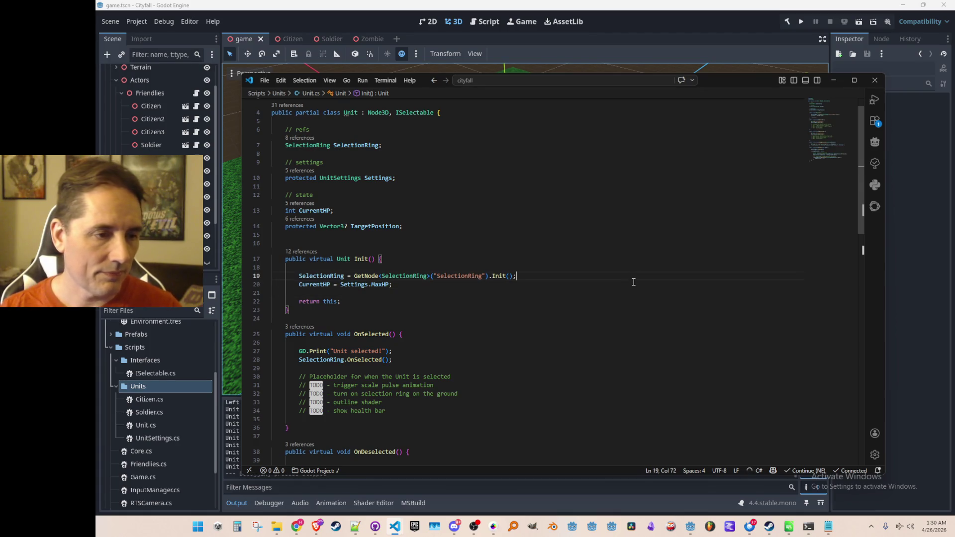
key("Return")
type("// refs")
key("Down")
key("End")
key("Return")
key("Return")
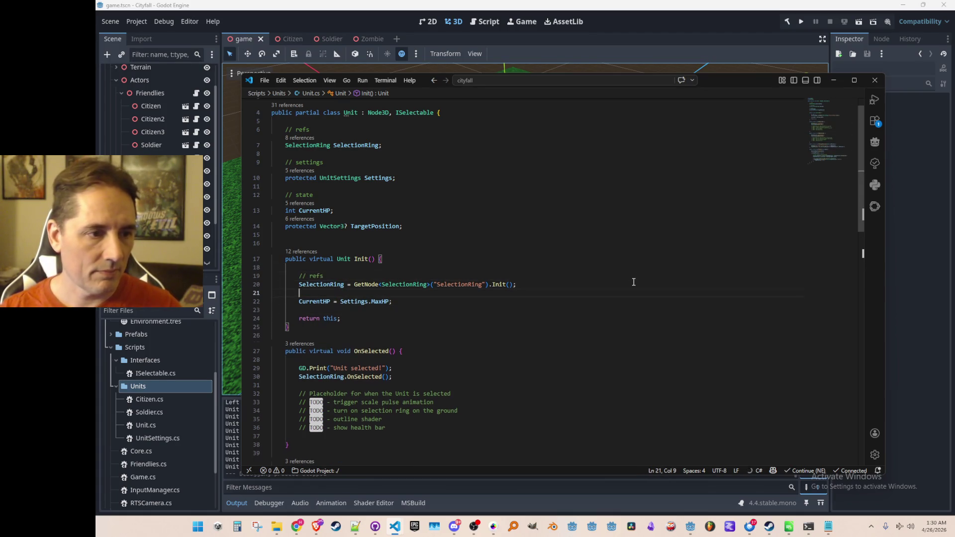
type("// state")
key("Up")
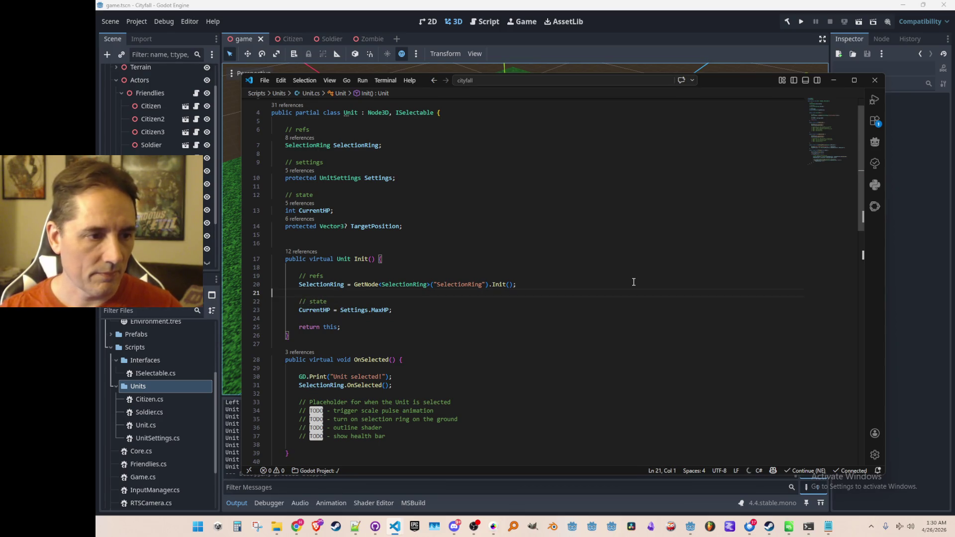
scroll(633, 280, "down", 1)
key("Down")
key("Down")
key("Down")
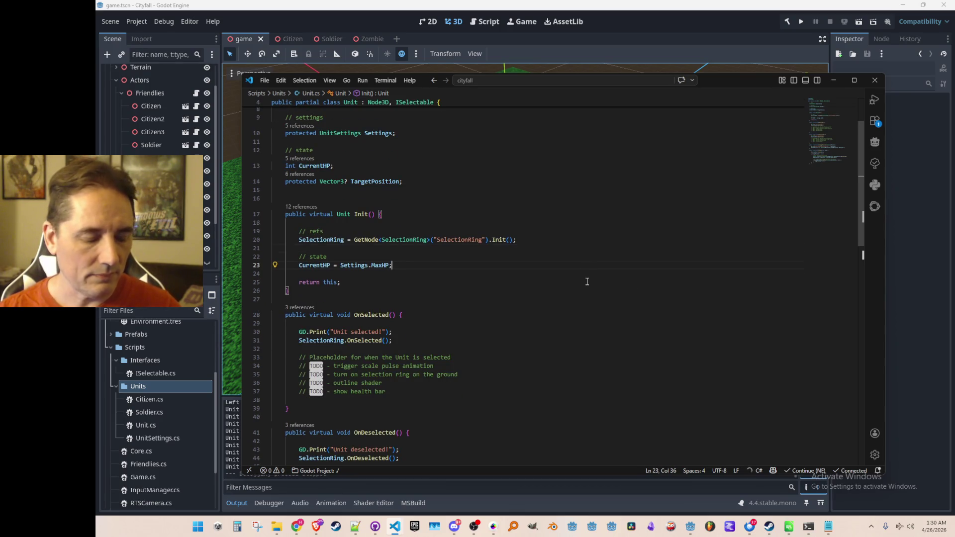
scroll(590, 289, "down", 2)
scroll(589, 289, "down", 3)
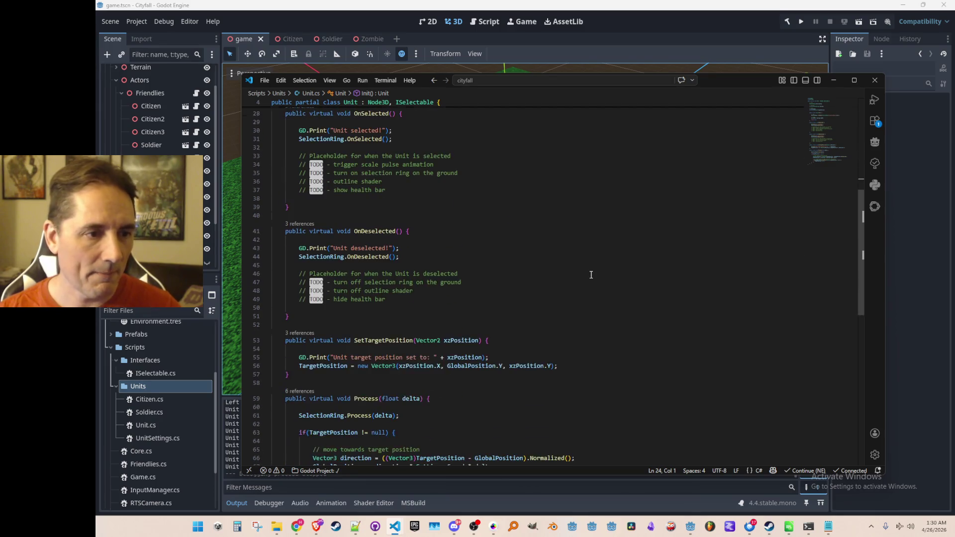
scroll(623, 317, "up", 2)
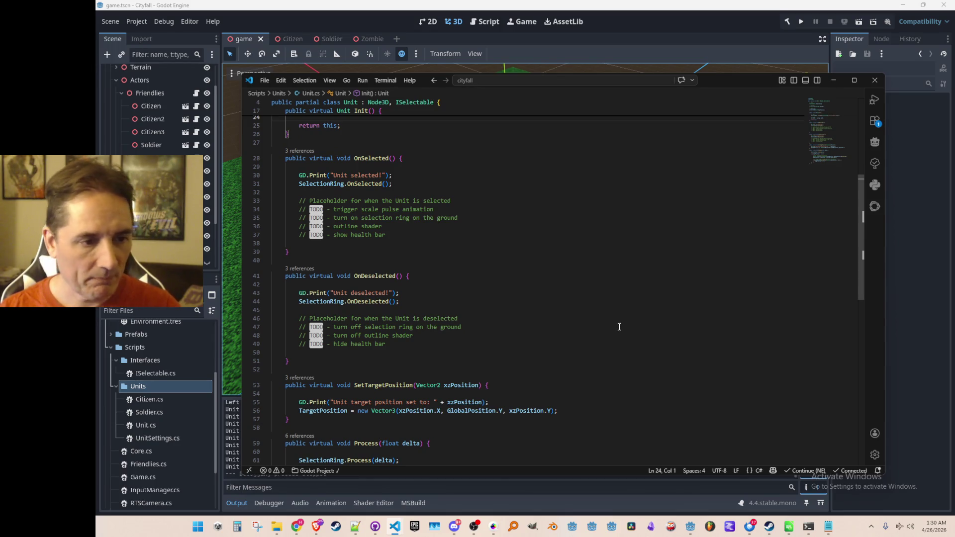
scroll(629, 324, "up", 5)
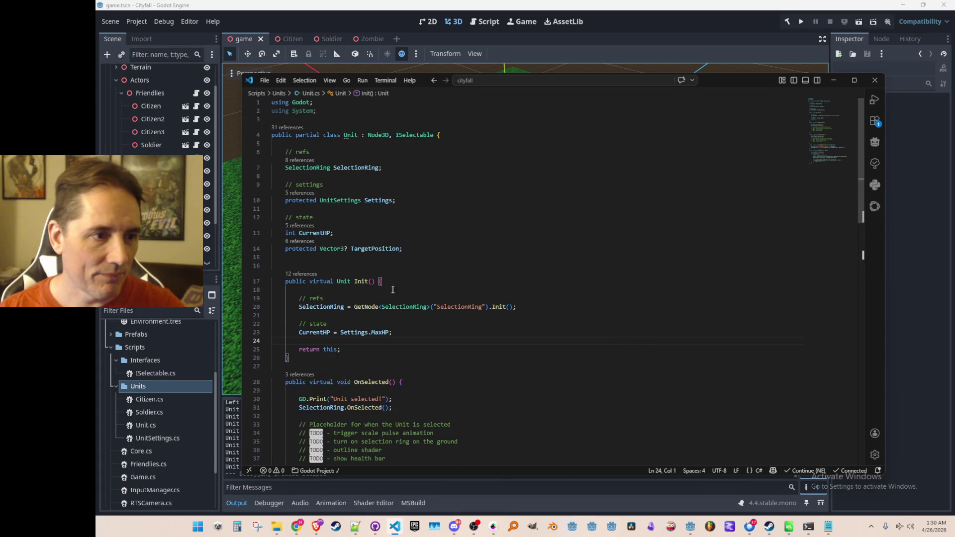
Step: Delete the 'turn on selection ring' and 'turn off selection ring' TODO lines in Unit.cs
left_click(437, 265)
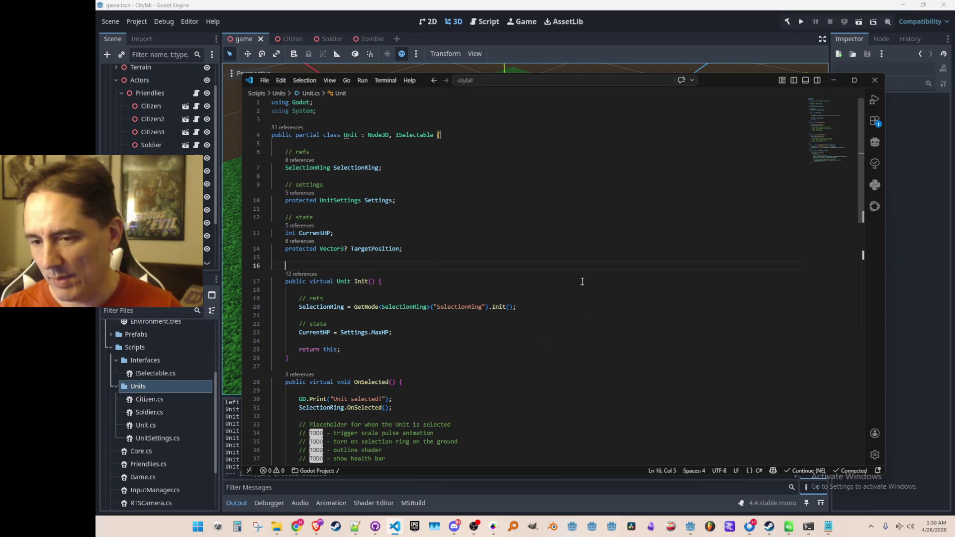
scroll(582, 282, "down", 3)
scroll(562, 310, "up", 4)
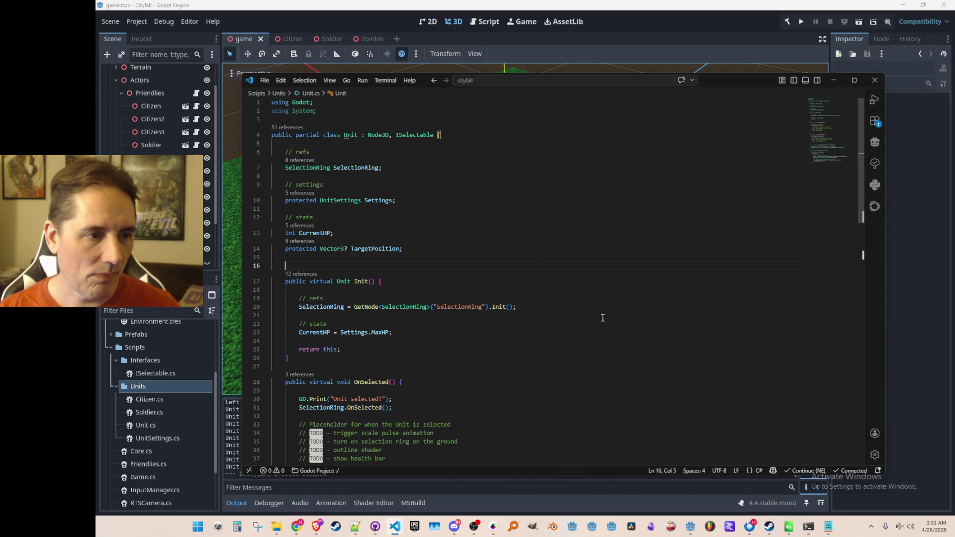
scroll(614, 277, "down", 5)
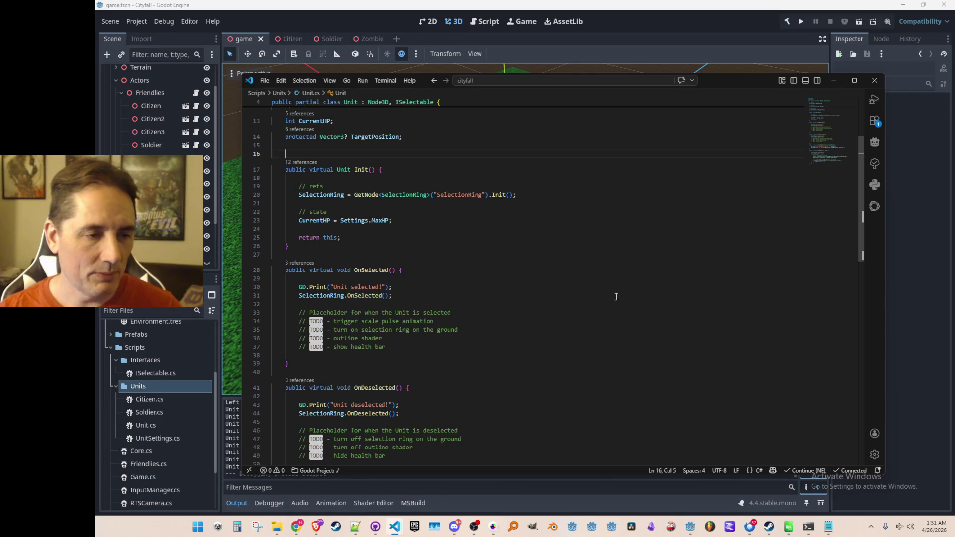
scroll(616, 297, "down", 5)
scroll(655, 305, "up", 3)
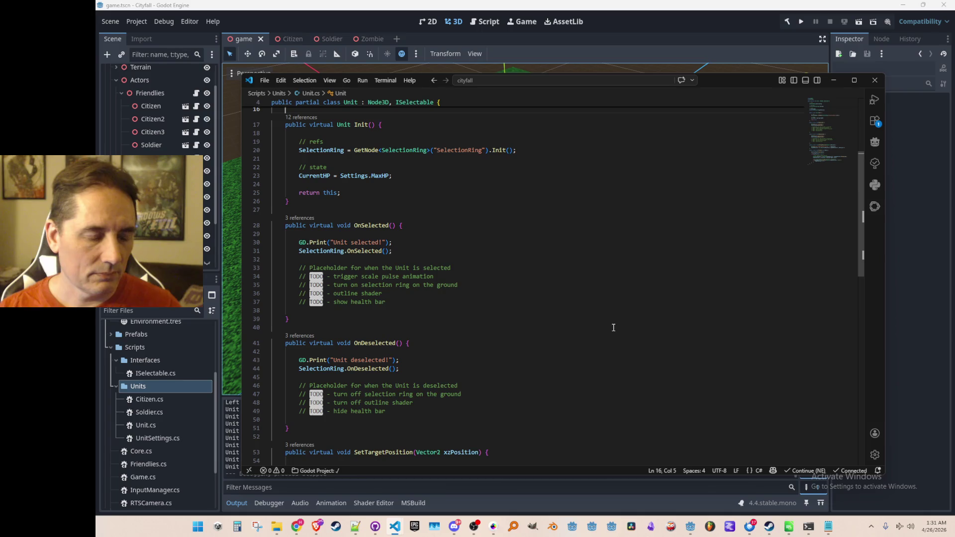
scroll(613, 327, "down", 1)
triple_click(655, 259)
key("Delete")
key("Down")
key("Down")
key("Down")
key("ctrl+shift+k")
key("Up")
key("Up")
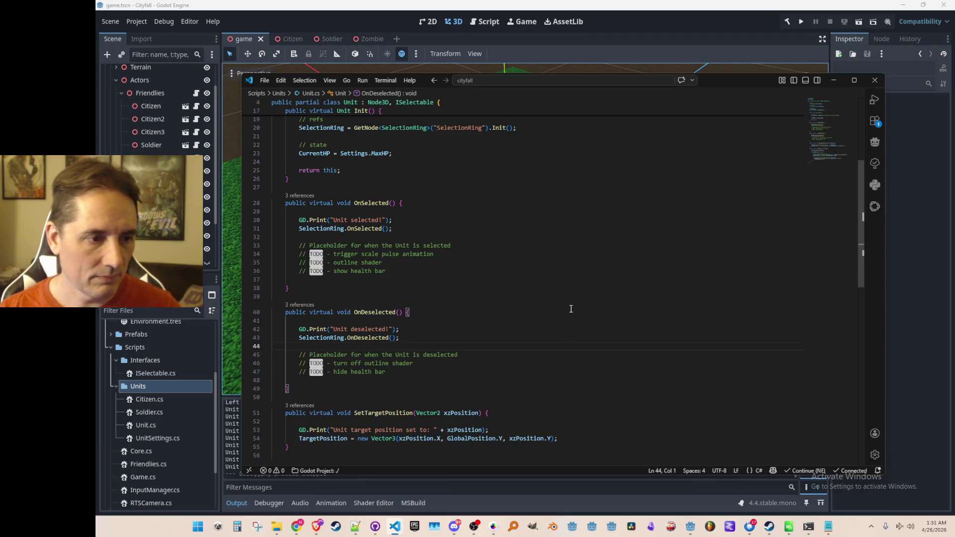
Step: Check the scale pulse TODO, then place the caret on empty line 15 of Unit.cs
left_click(560, 255)
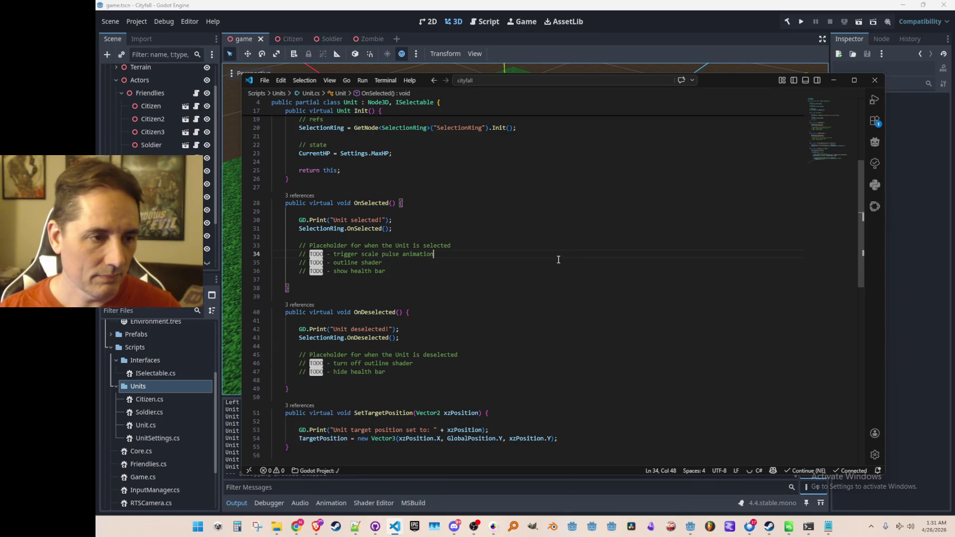
scroll(559, 260, "up", 5)
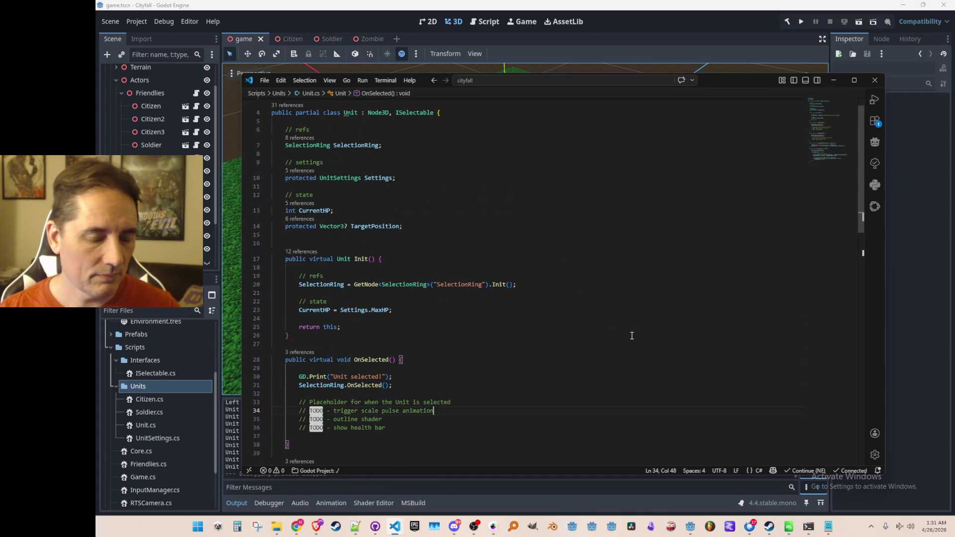
scroll(632, 336, "down", 10)
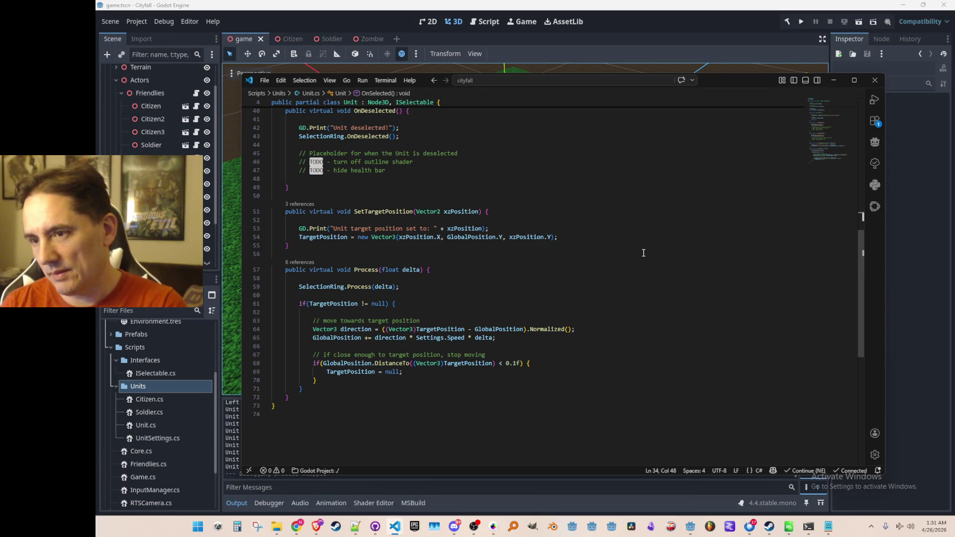
scroll(629, 279, "up", 8)
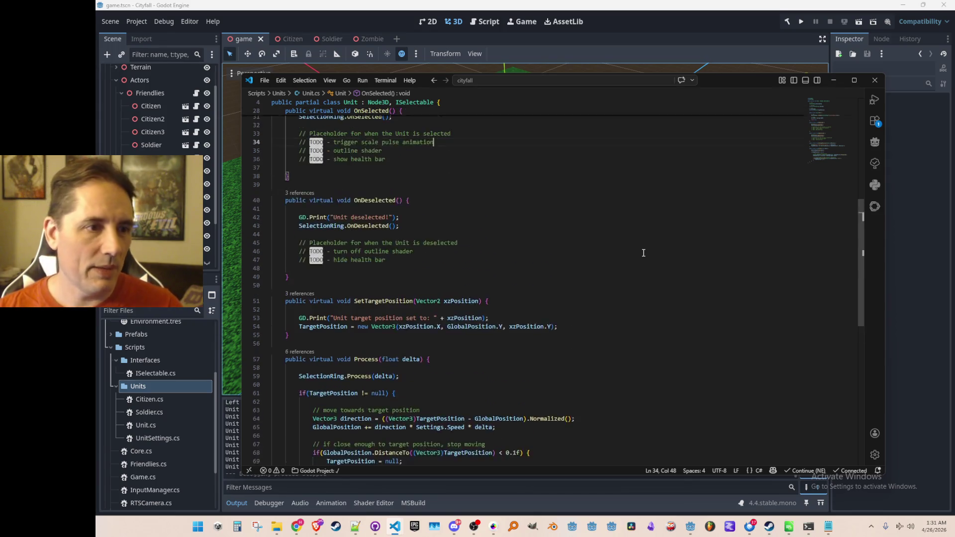
scroll(628, 285, "up", 4)
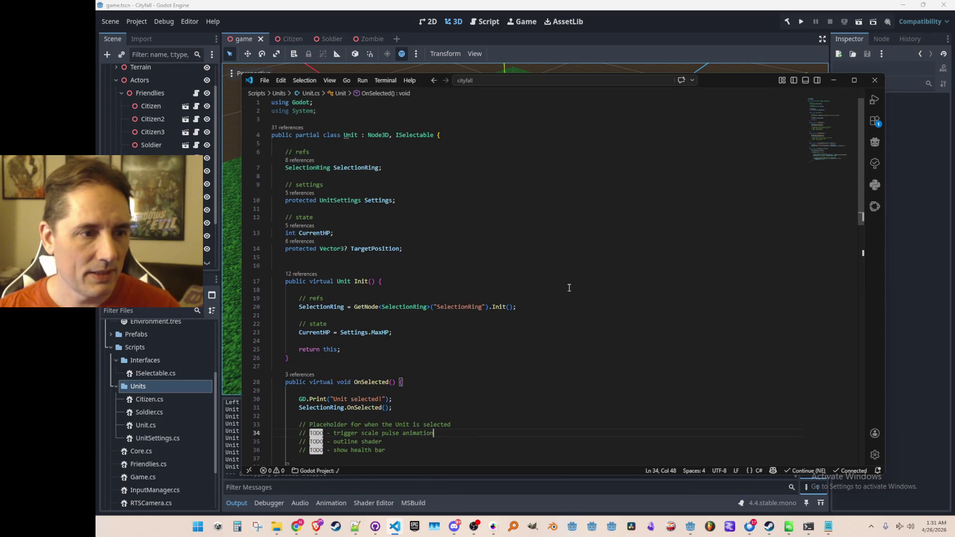
left_click(408, 257)
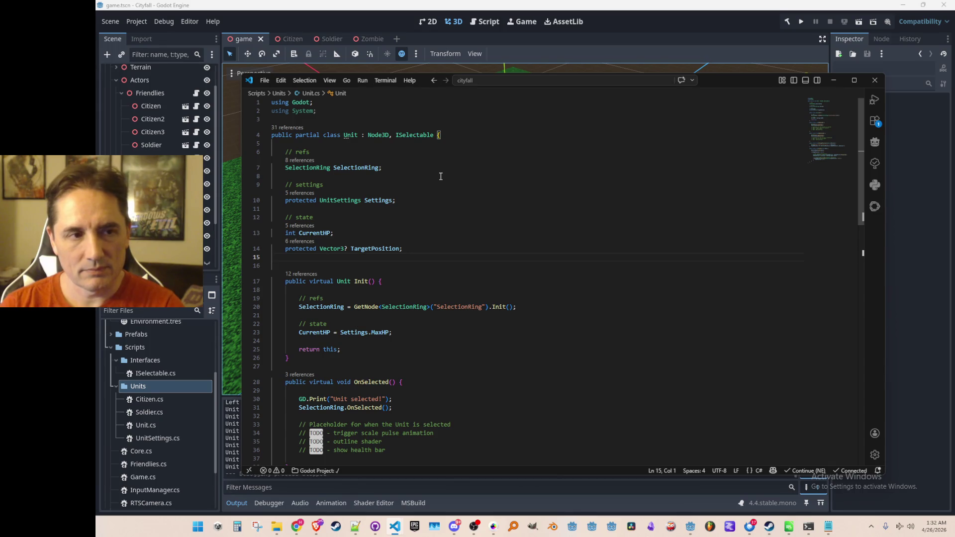
left_click(396, 135)
Step: Duplicate ISelectable.cs in the FileSystem dock as ITargetable.cs and select the new file
left_click(373, 23)
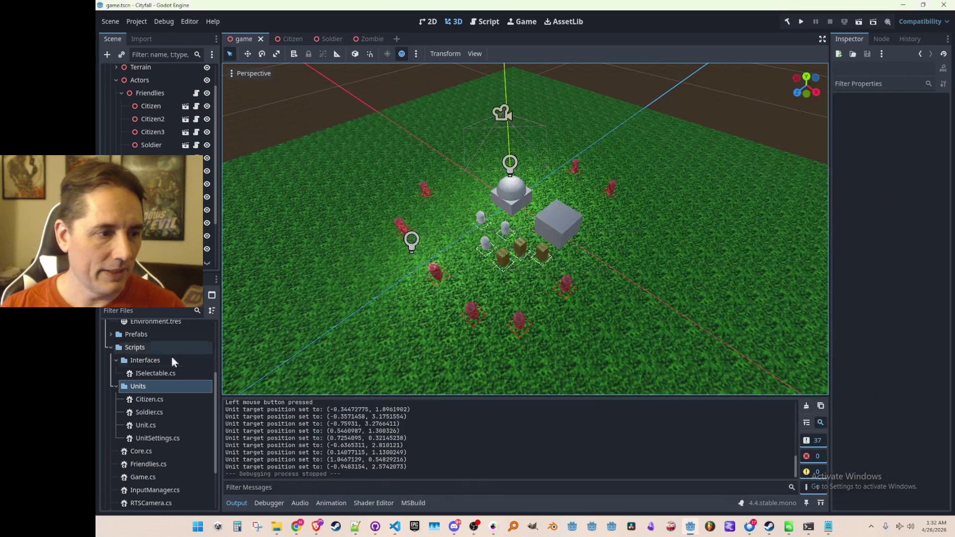
left_click(147, 374)
right_click(147, 373)
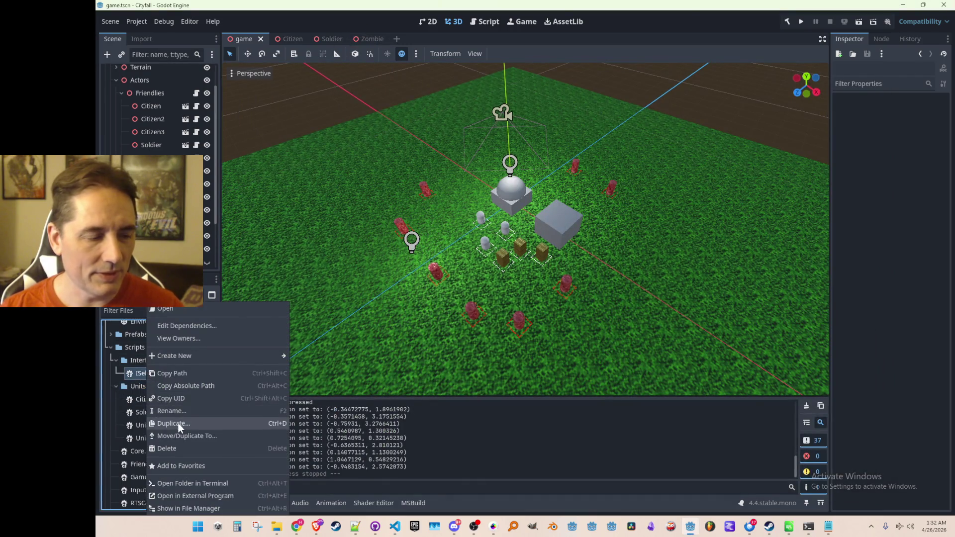
left_click(178, 421)
key("Right")
key("BackSpace")
key("BackSpace")
key("BackSpace")
key("BackSpace")
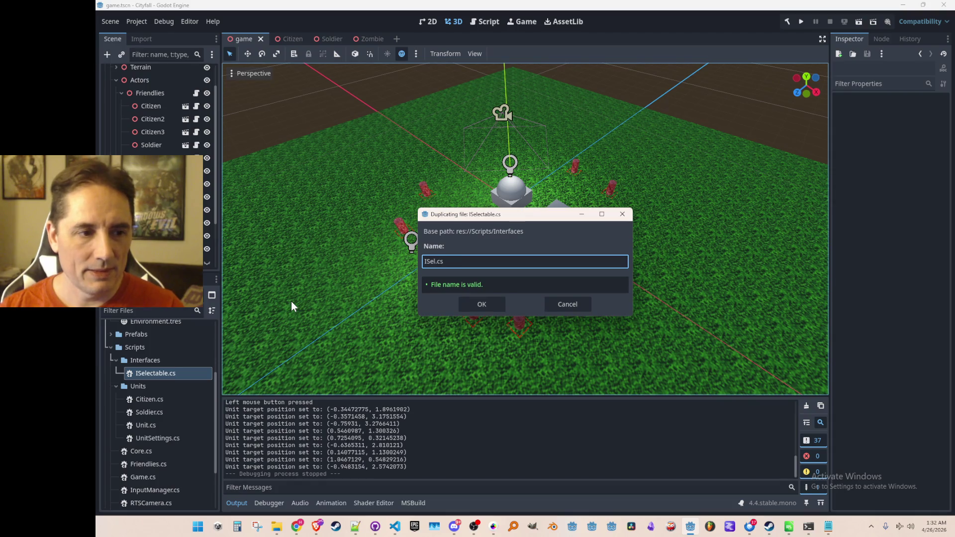
type("Targetable")
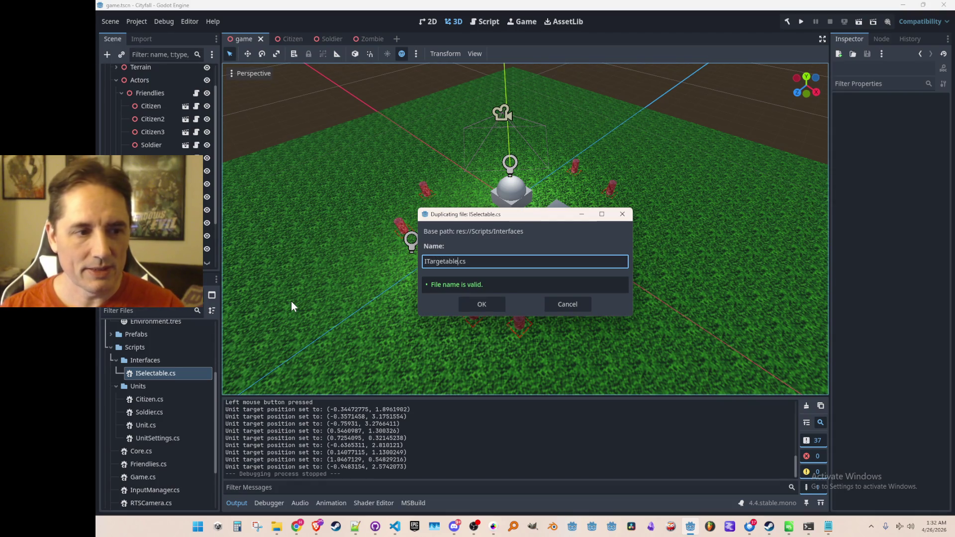
key("Return")
left_click(151, 386)
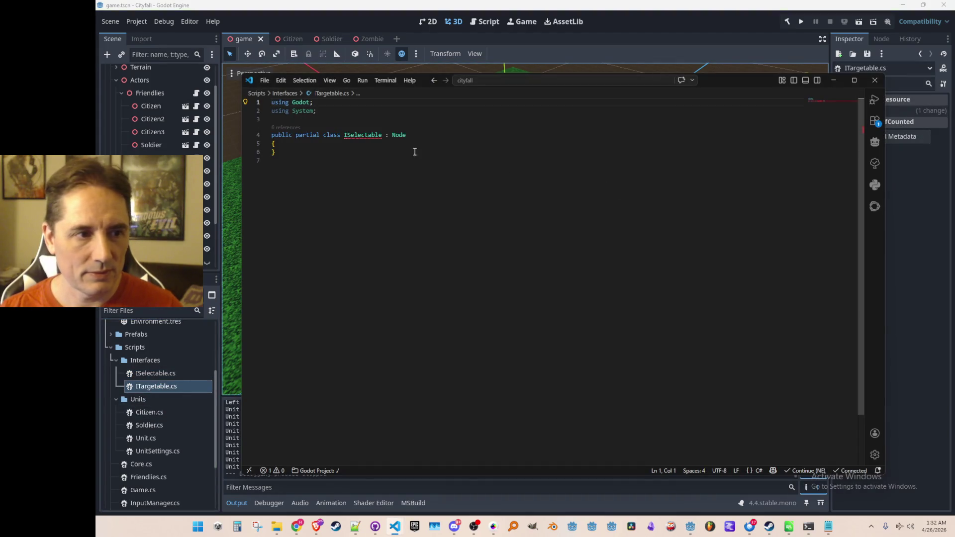
Step: Turn the copied class into 'interface ITargetable' without the Node base class
double_click(363, 134)
type("ITargetable")
key("ctrl+Left")
key("ctrl+shift+Left")
key("ctrl+shift+Left")
type("interface")
key("End")
key("BackSpace")
key("BackSpace")
key("BackSpace")
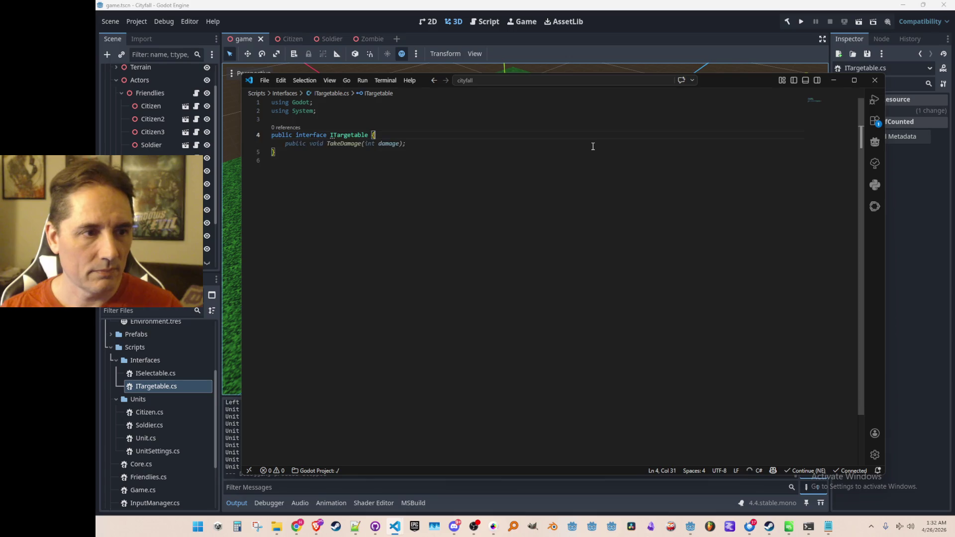
key("Delete")
key("End")
key("Return")
key("Return")
Step: Declare void OnTargeted() inside the ITargetable interface
type("public")
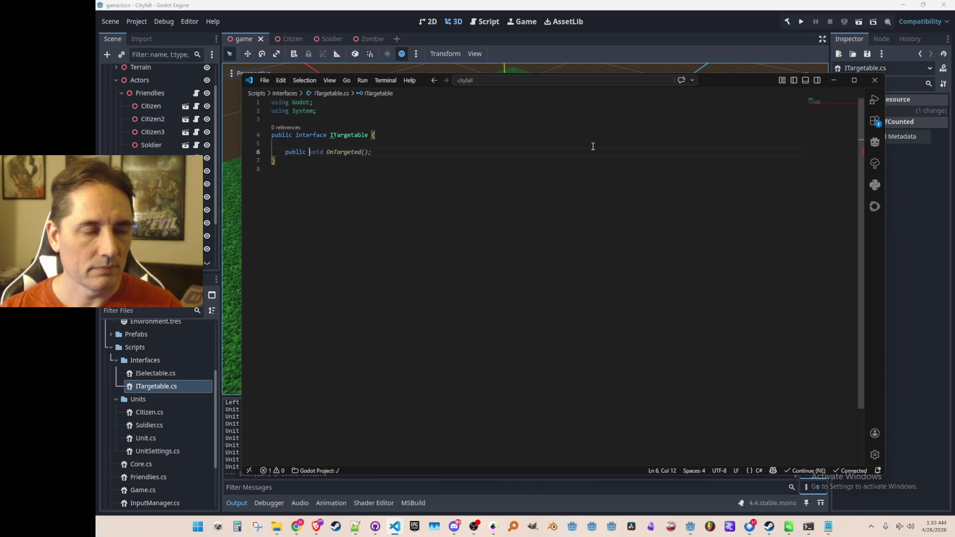
key("Tab")
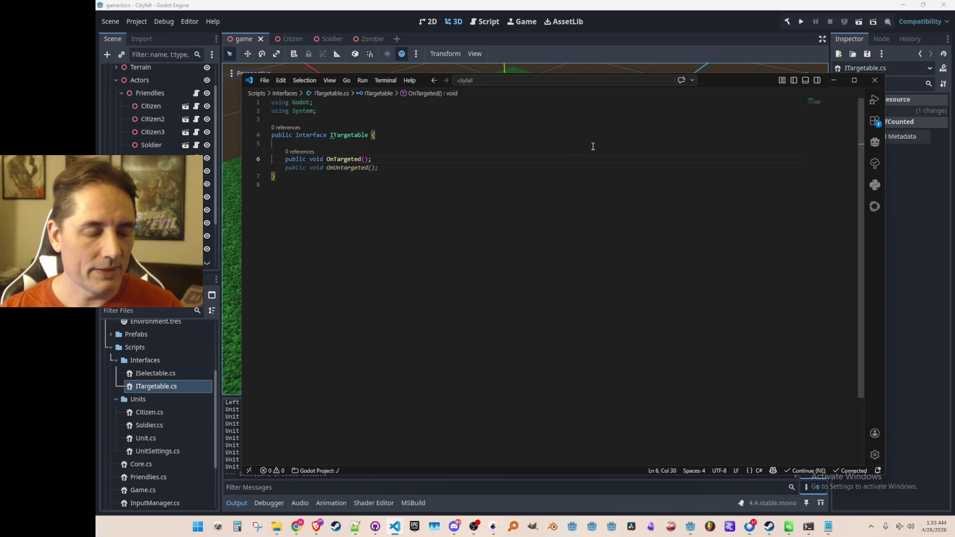
key("Home")
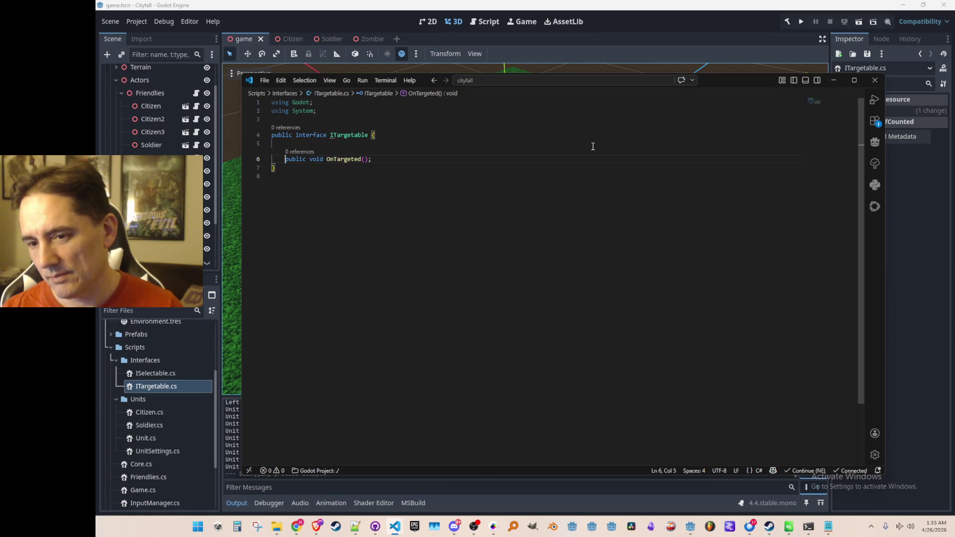
key("Up")
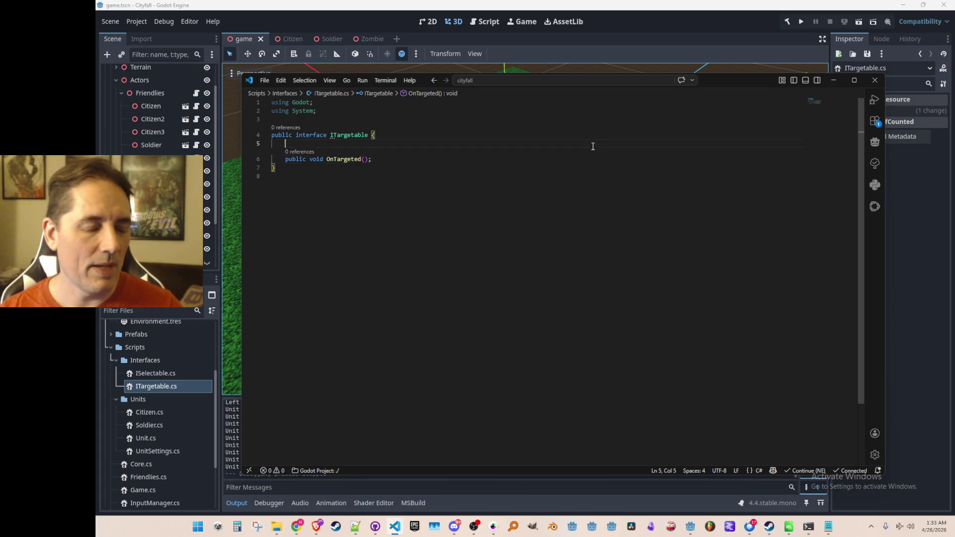
key("Up")
key("Down")
key("Down")
key("Down")
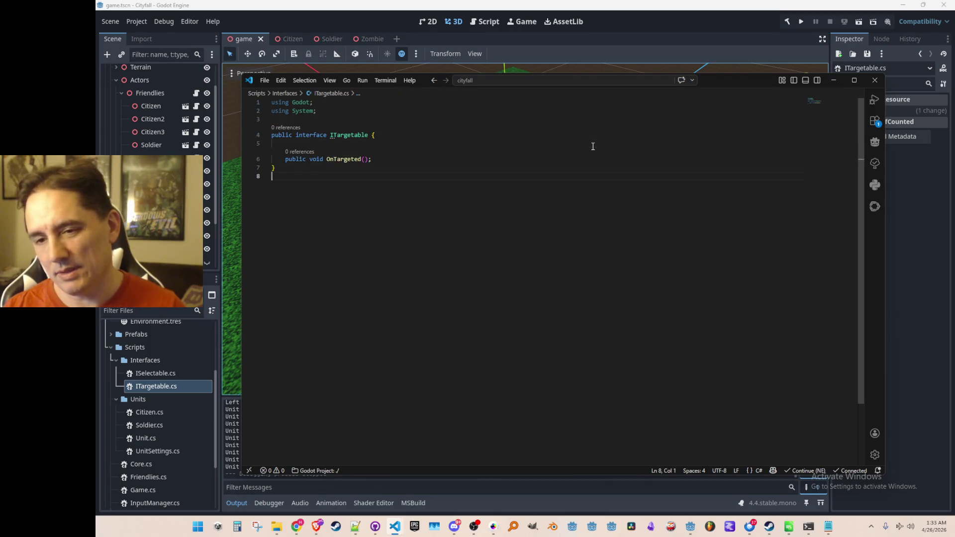
key("Up")
key("Up")
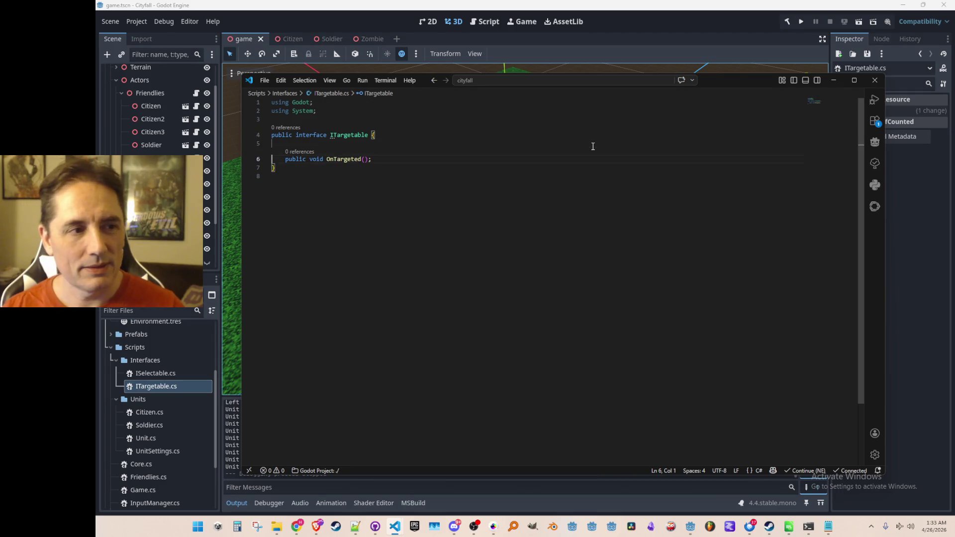
key("End")
key("Return")
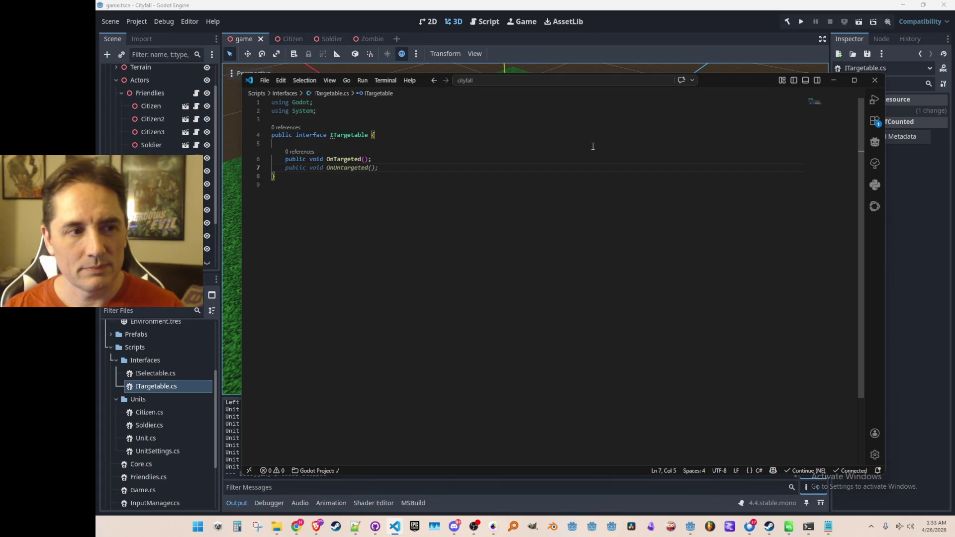
Step: Add void OnUntargeted(), remove the stray blank line, and open Zombie.cs
key("Tab")
key("Up")
key("Up")
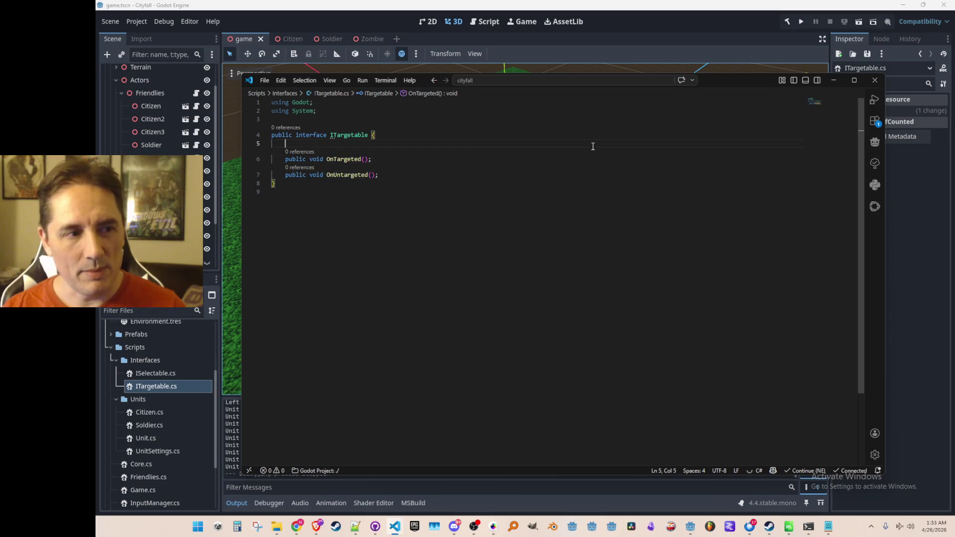
key("BackSpace")
key("BackSpace")
key("Up")
key("Up")
key("Down")
key("Down")
key("Down")
key("Home")
key("Home")
key("Up")
key("Up")
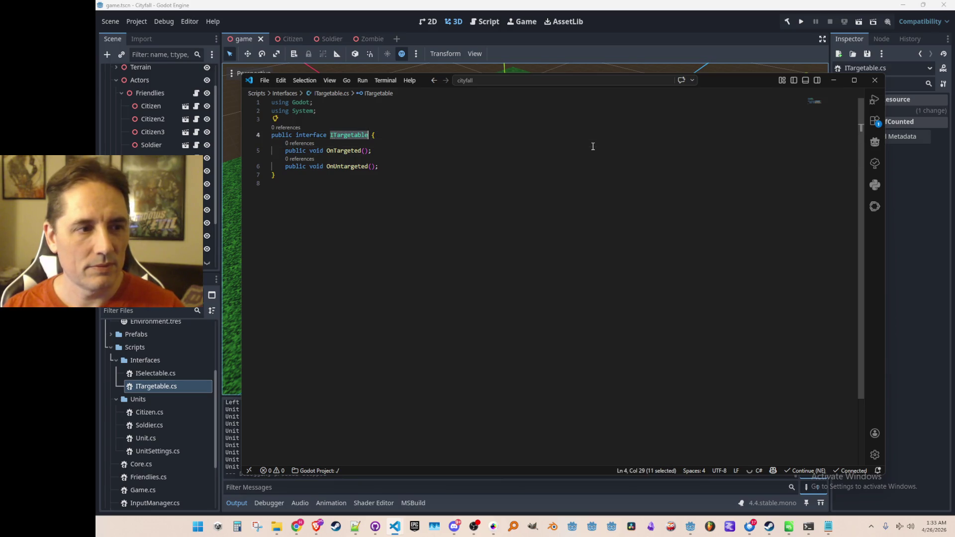
key("ctrl+p")
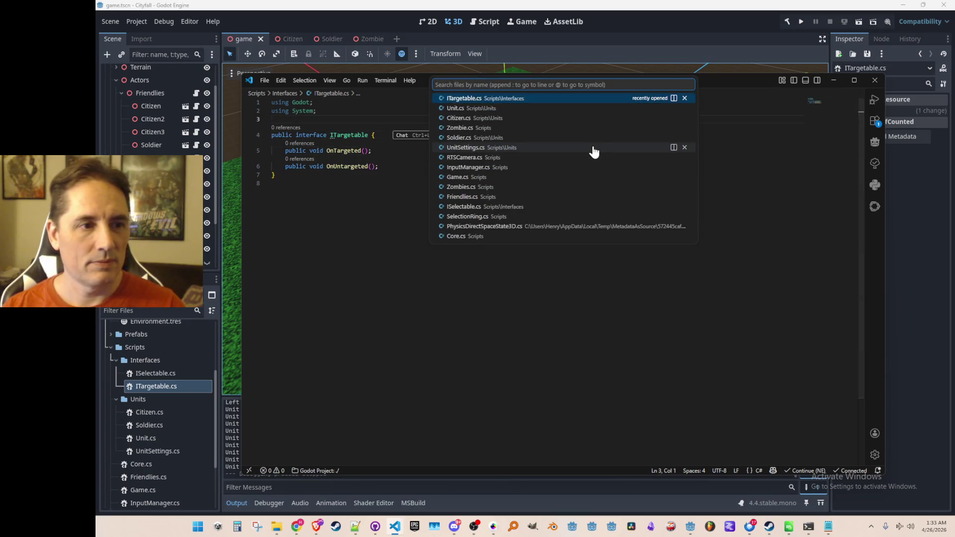
left_click(563, 127)
Step: Go from Zombie's Unit base class to Unit.cs and append ', ITargetable' to its declaration
key("Up")
key("Up")
key("Up")
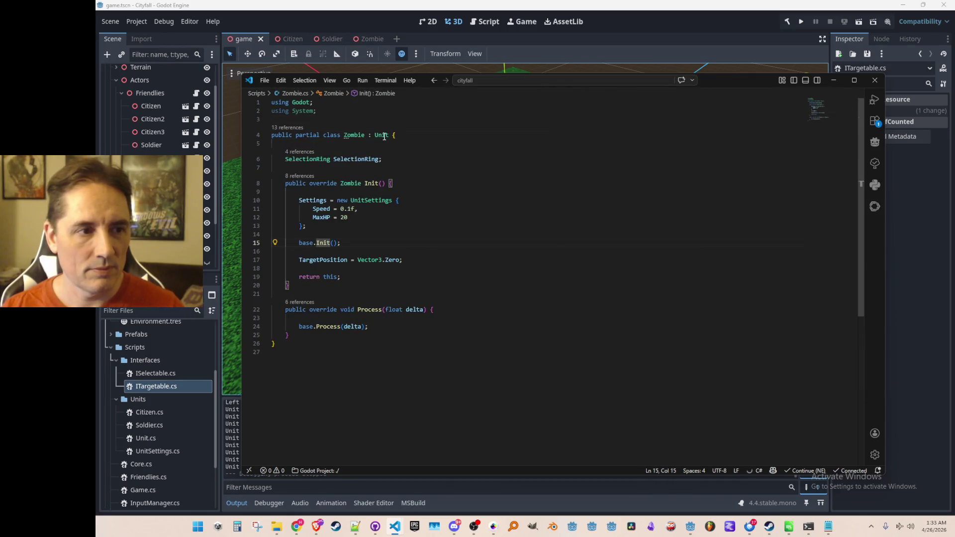
key("Left")
key("Left")
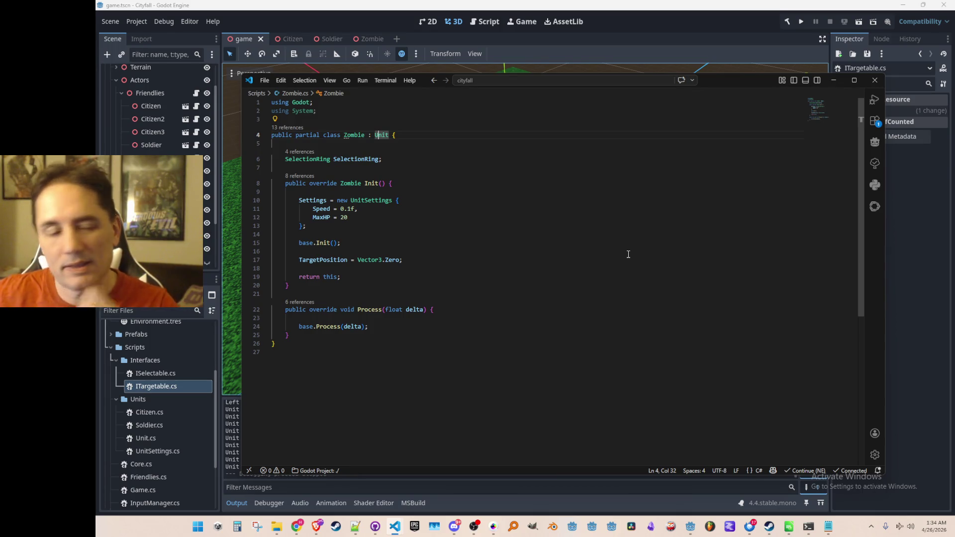
key("Right")
key("Right")
key("Right")
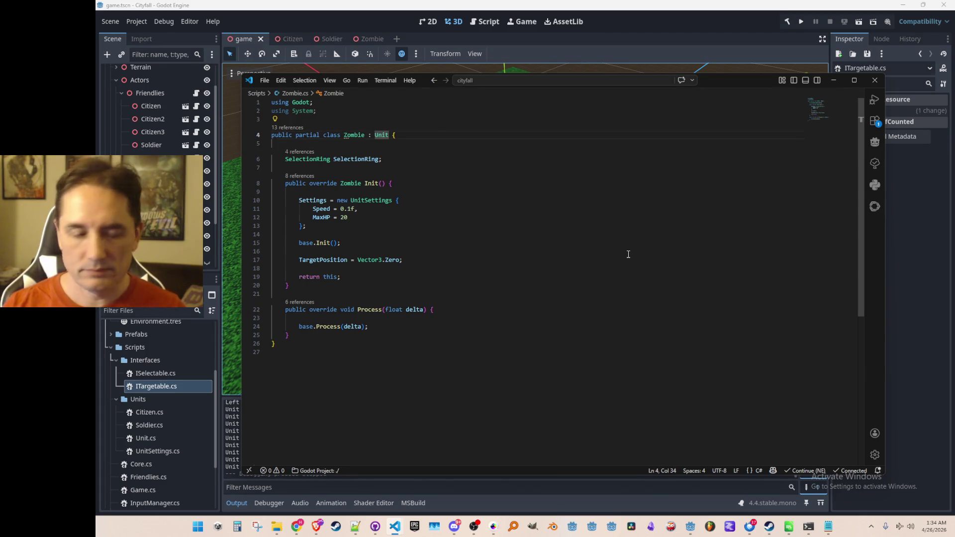
key("F12")
type(", ITargetable {")
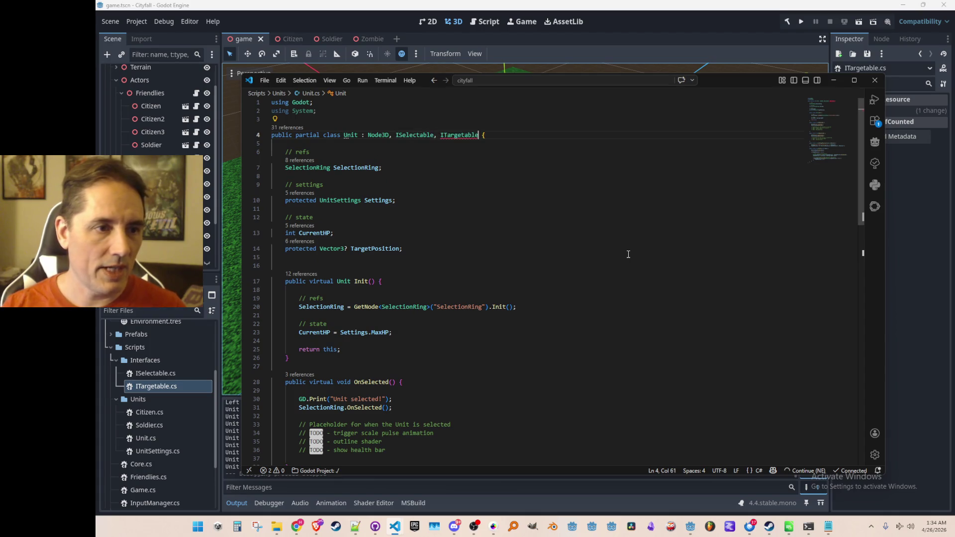
Step: Add virtual OnTargeted() and OnUntargeted() methods printing targeted/untargeted messages after OnDeselected
scroll(619, 253, "down", 10)
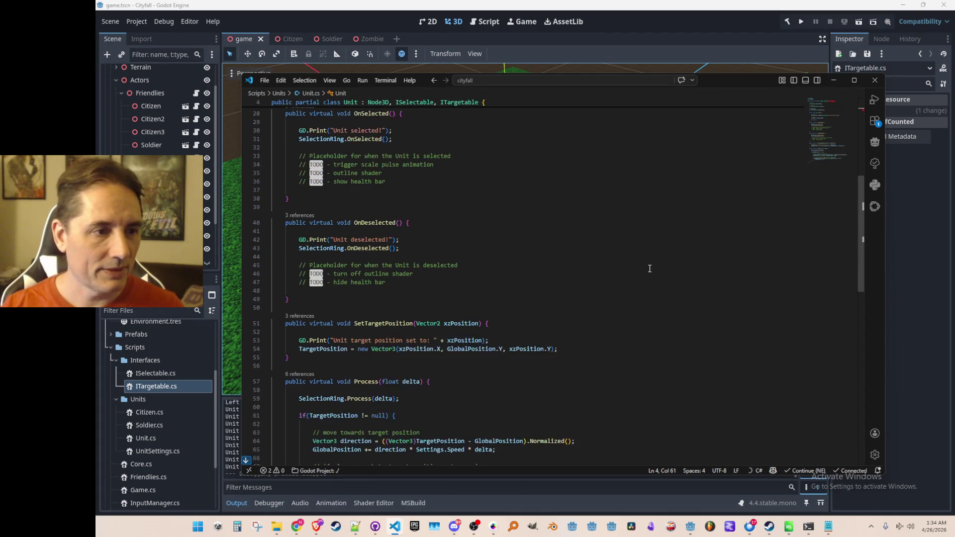
left_click(670, 303)
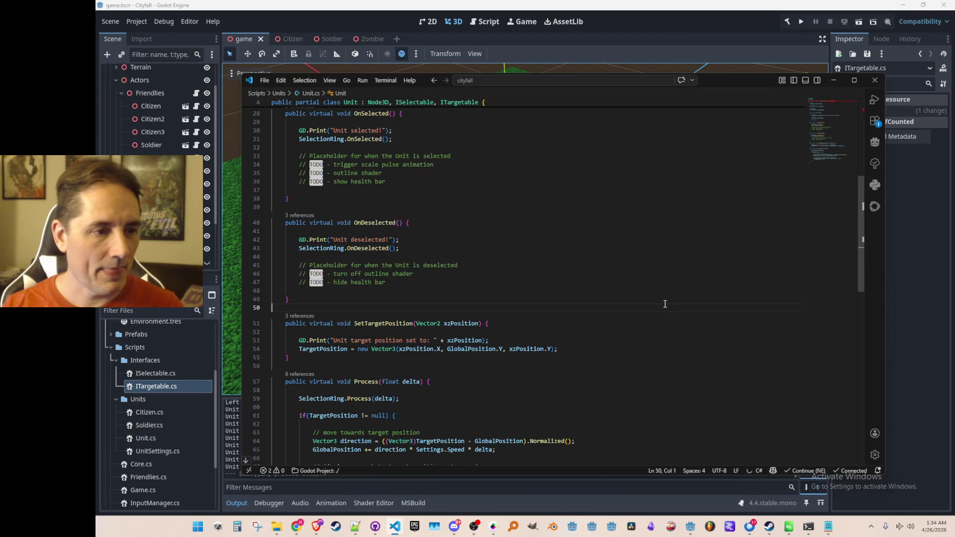
key("Return")
key("Return")
key("Up")
key("BackSpace")
key("BackSpace")
key("BackSpace")
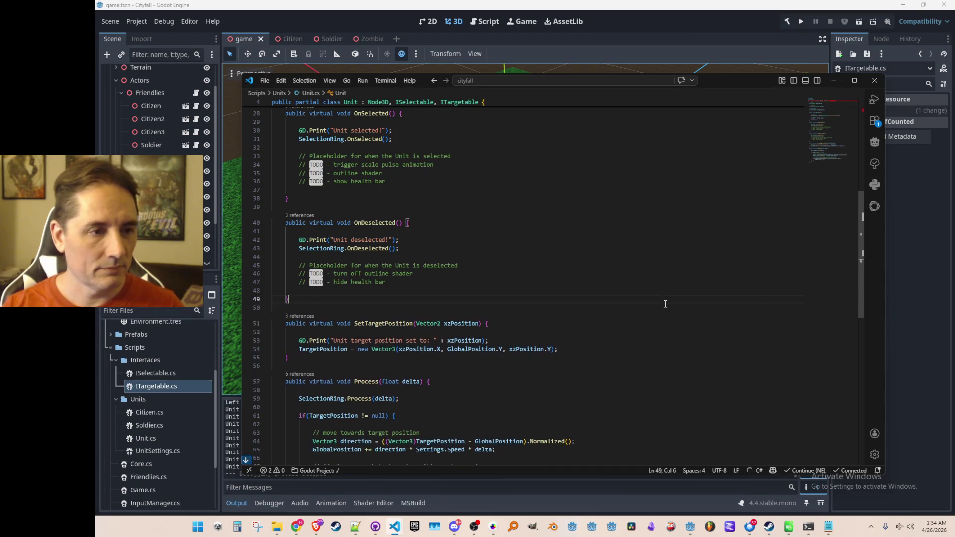
key("Tab")
scroll(597, 306, "down", 3)
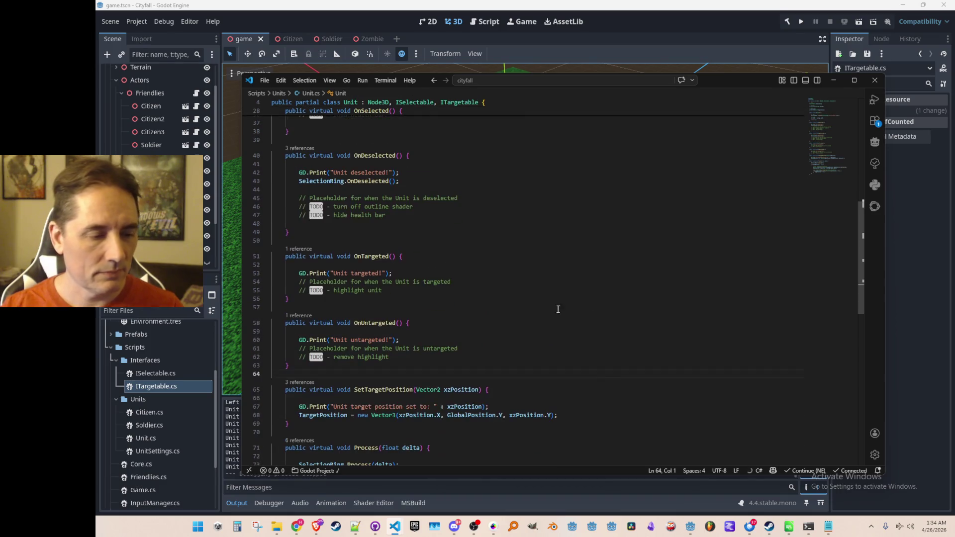
scroll(308, 389, "down", 3)
left_click(354, 305)
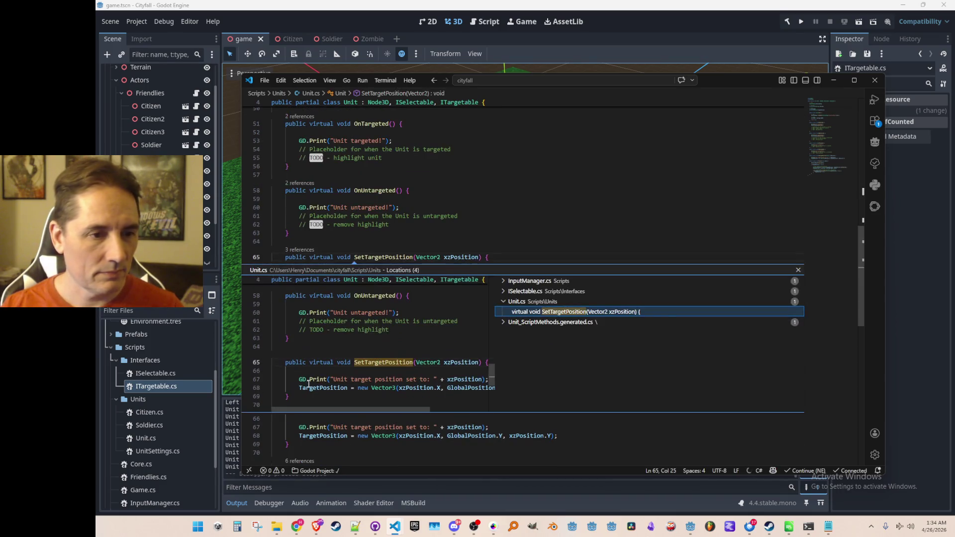
Step: Cut the OnTargeted and OnUntargeted methods and paste them below SetTargetPosition
scroll(384, 322, "down", 2)
scroll(384, 321, "up", 4)
left_click(486, 264)
left_click(554, 214)
key("Home")
key("Home")
key("shift+Down")
key("shift+Down")
key("shift+Down")
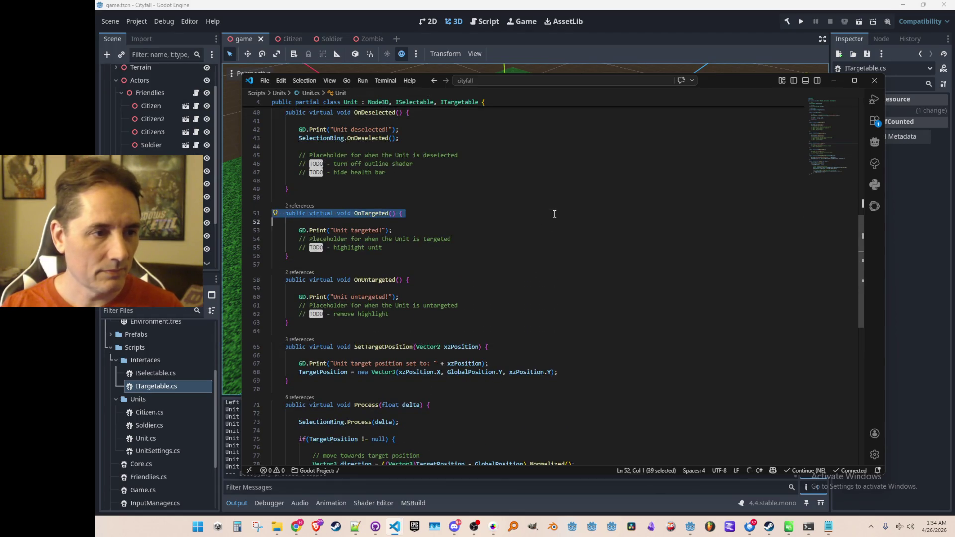
key("Delete")
key("Delete")
key("Down")
key("Down")
key("Down")
type("public virtual void OnTargeted() {          GD.Print(\"Unit targeted!\");         // Placeholder for when the Unit is targeted         // TODO - highlight unit     }      public virtual void OnUntargeted() {          GD.Print(\"Unit untargeted!\");         // Placeholder for when the Unit is untargeted         // TODO - remove highlight     }")
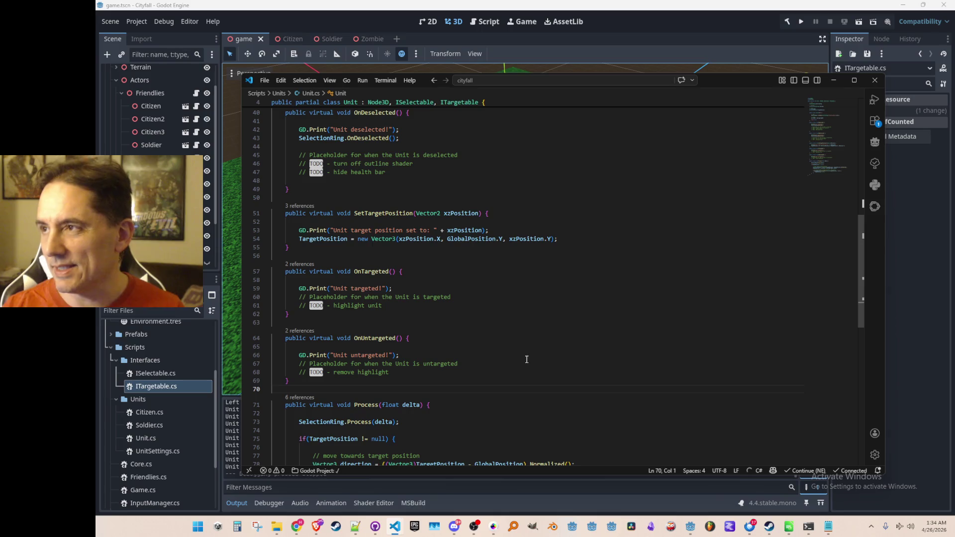
scroll(503, 338, "up", 3)
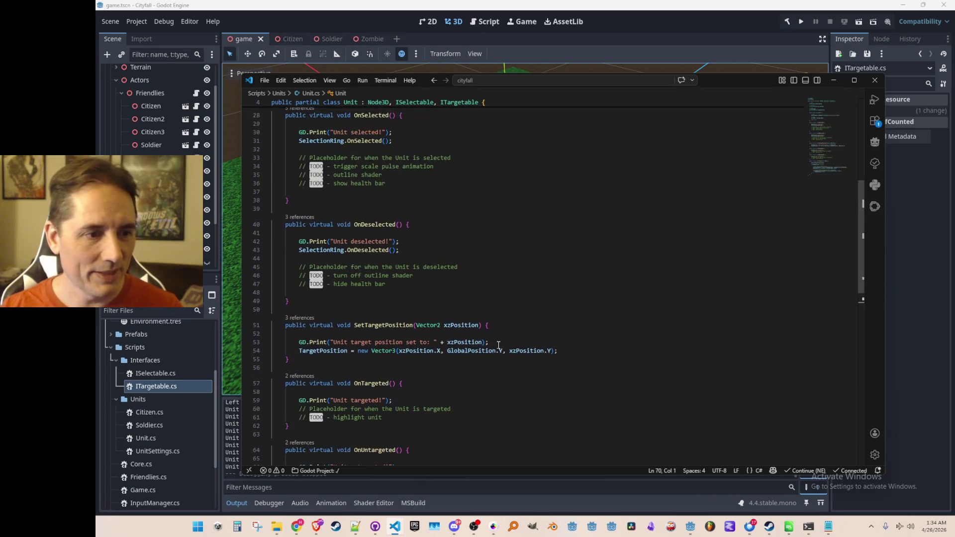
scroll(500, 345, "up", 1)
scroll(547, 298, "up", 5)
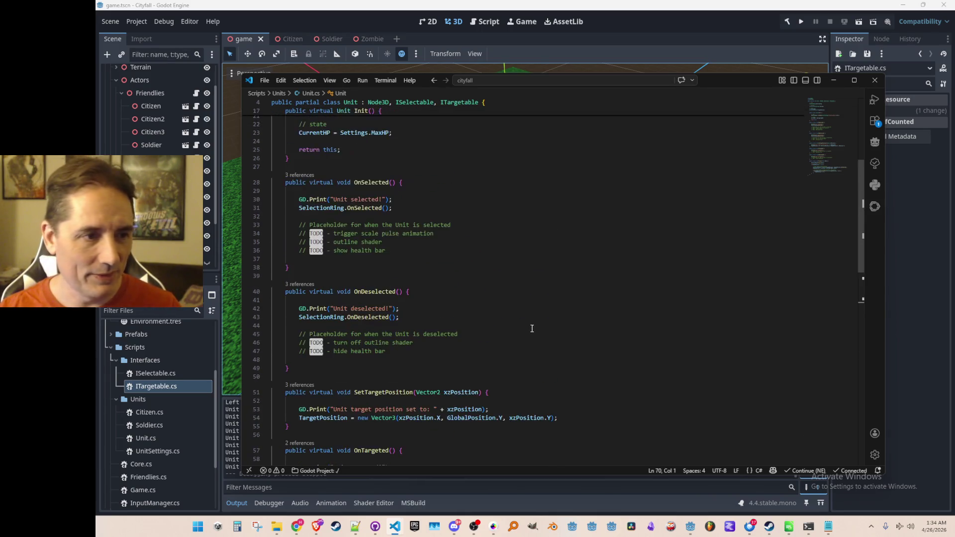
Step: Enclose the selection methods from OnSelected to SetTargetPosition in '#region ISelectable' … '#endregion'
left_click(583, 208)
key("Return")
type("#region IS")
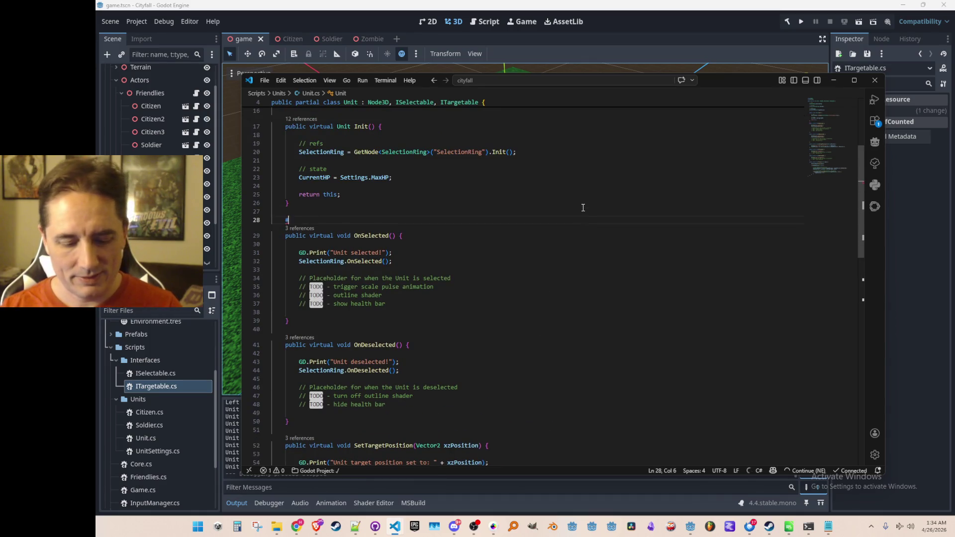
key("Tab")
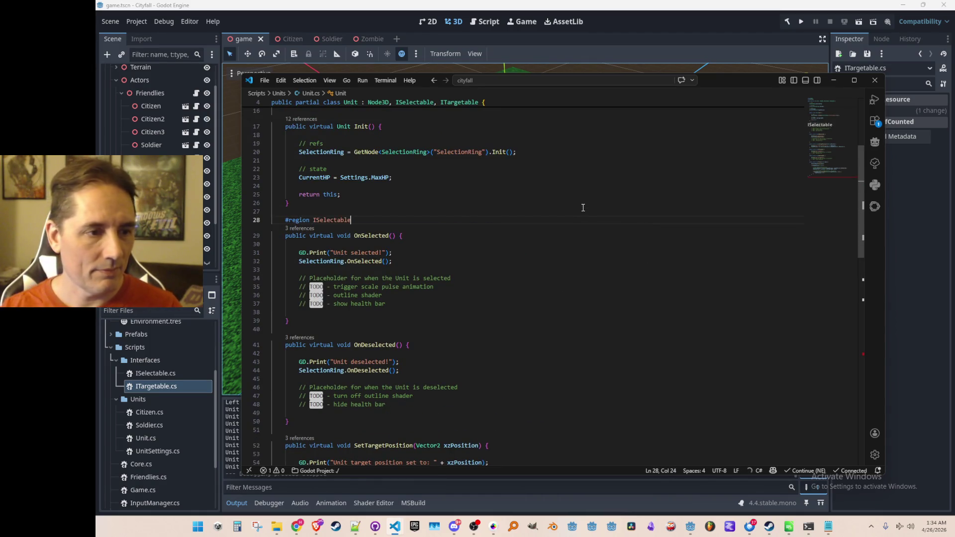
scroll(617, 348, "down", 7)
left_click(659, 291)
key("Down")
key("End")
key("Return")
type("#endregion")
Step: Wrap OnTargeted and OnUntargeted in '#region ITargetable' … '#endregion'
key("Return")
key("Return")
type("#region IT")
key("Tab")
scroll(596, 403, "down", 4)
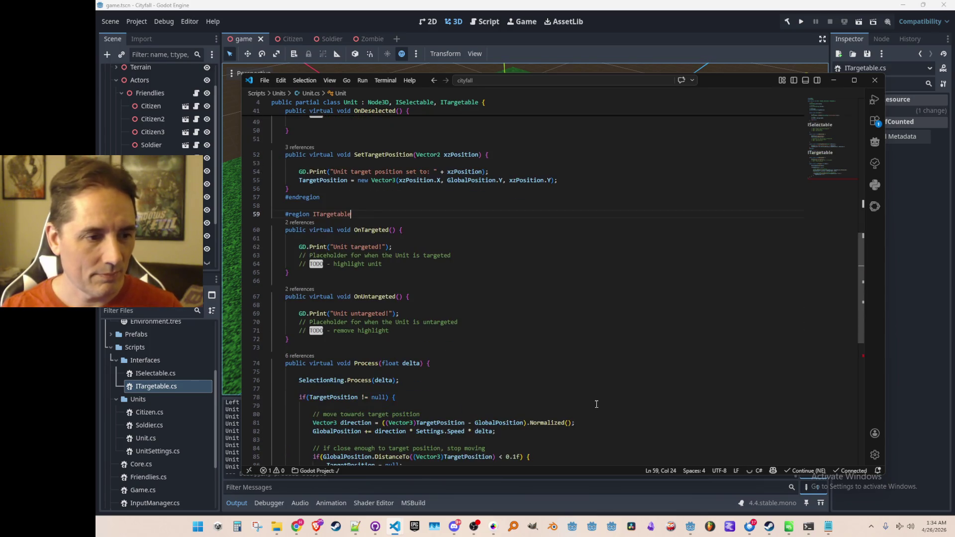
left_click(604, 328)
key("Return")
key("Tab")
type("#endregion")
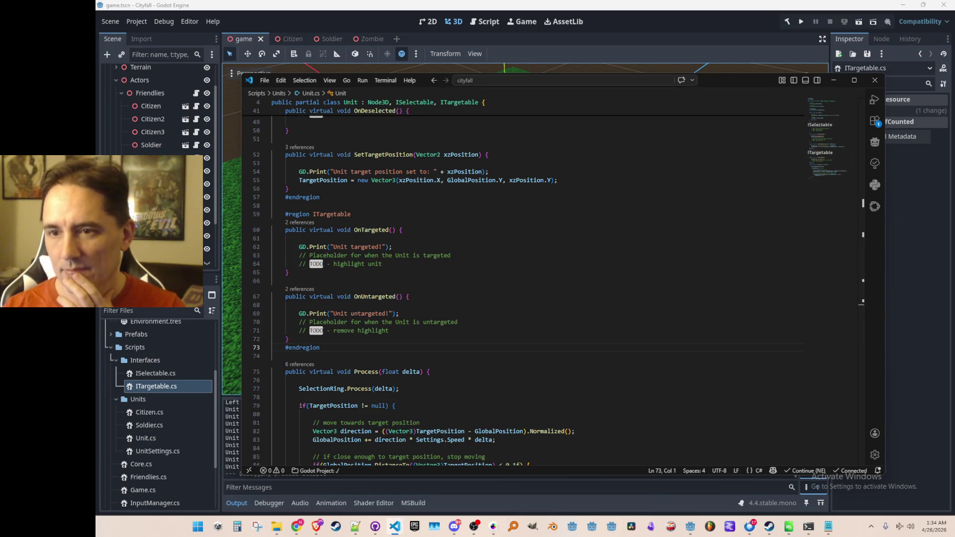
scroll(647, 343, "up", 7)
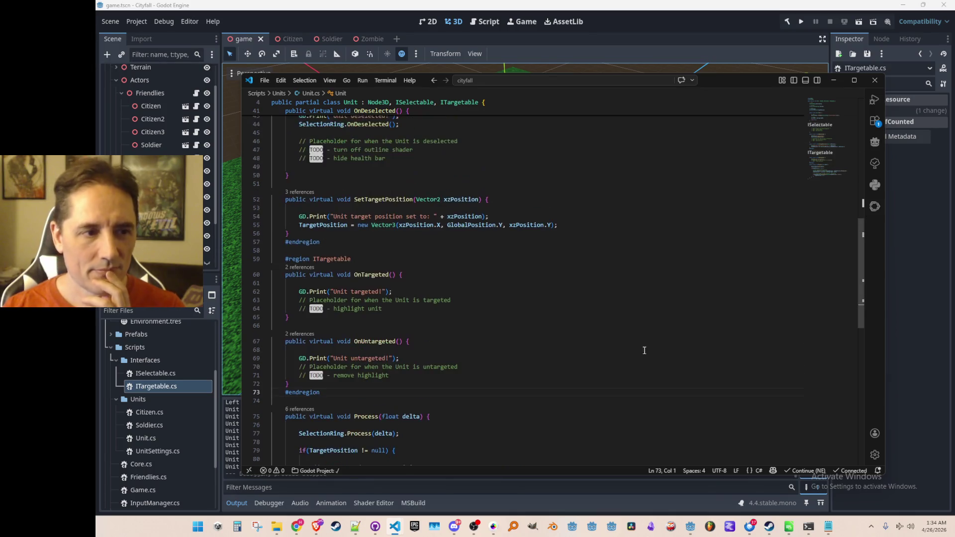
scroll(667, 351, "up", 3)
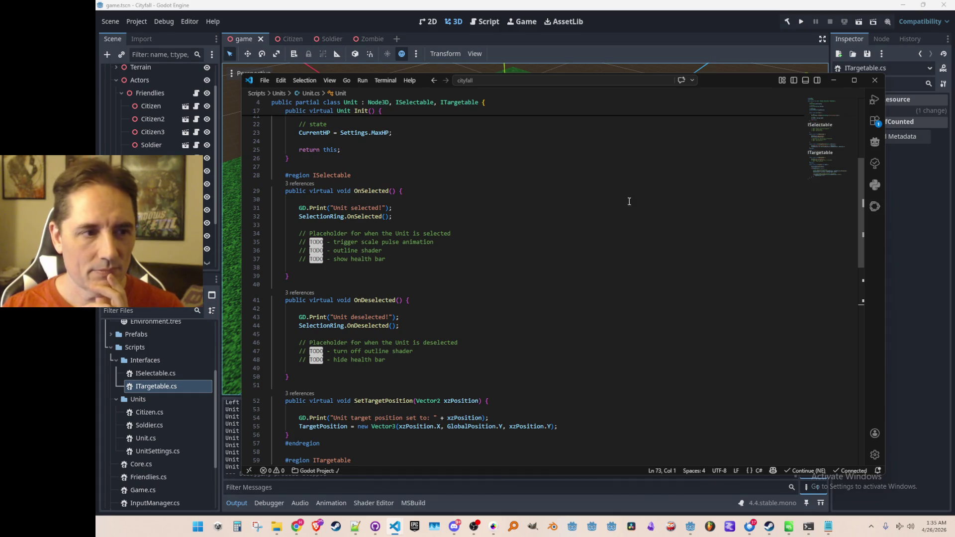
scroll(630, 219, "down", 6)
scroll(629, 239, "down", 4)
left_click(667, 221)
left_click(667, 210)
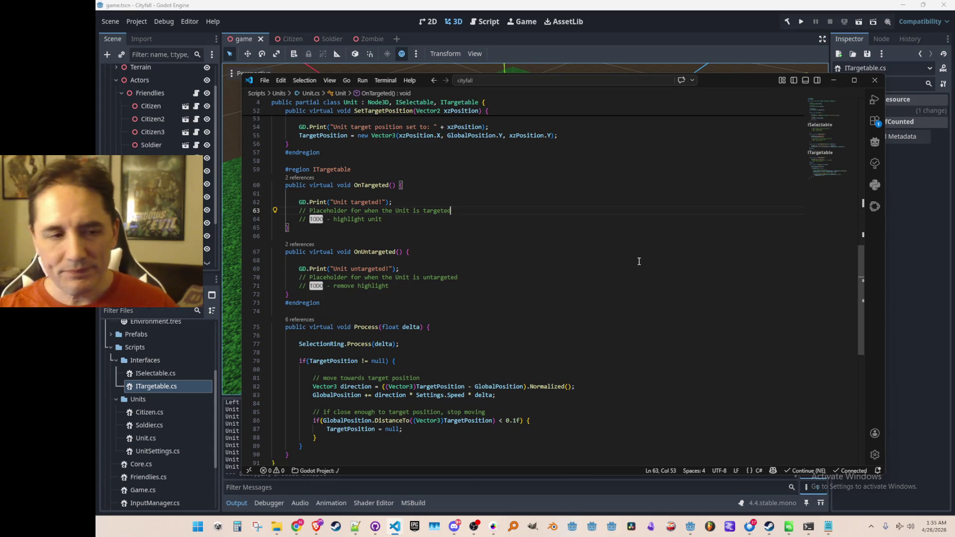
Step: Review the OnUntargeted placeholder comment, then return to the Godot editor to reload scripts
left_click(600, 277)
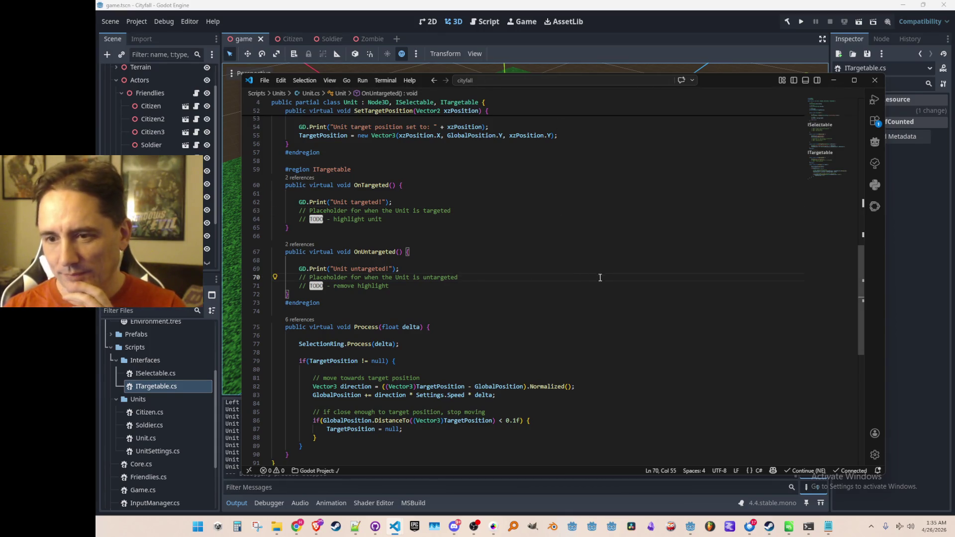
scroll(600, 285, "down", 1)
scroll(592, 271, "up", 3)
scroll(587, 258, "down", 3)
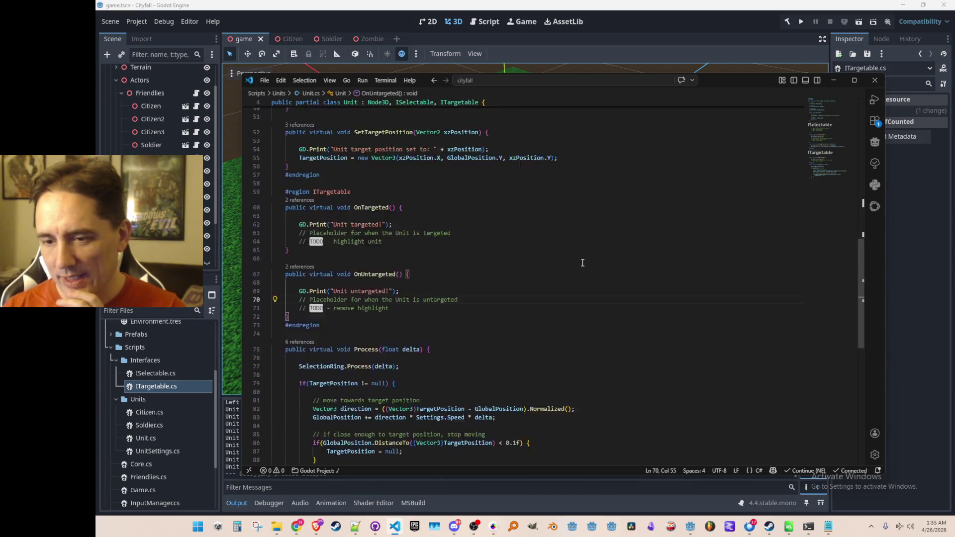
scroll(583, 255, "down", 2)
scroll(582, 255, "up", 2)
left_click(629, 15)
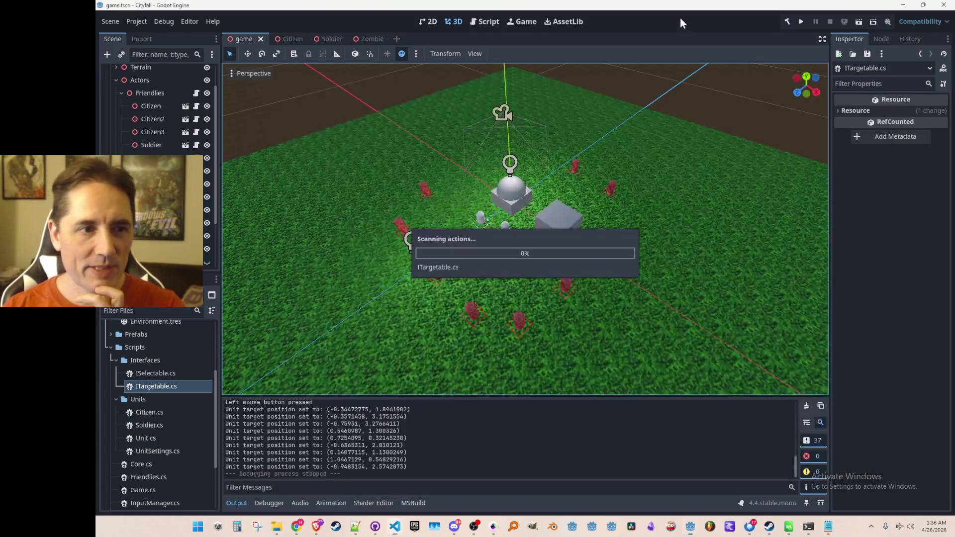
Step: Orbit and zoom around the units near the cube, then save the game scene
mouse_move(584, 176)
left_mouse_down()
mouse_move(521, 142)
mouse_move(444, 157)
mouse_move(569, 184)
mouse_move(577, 154)
mouse_move(570, 165)
left_mouse_up()
scroll(524, 204, "up", 5)
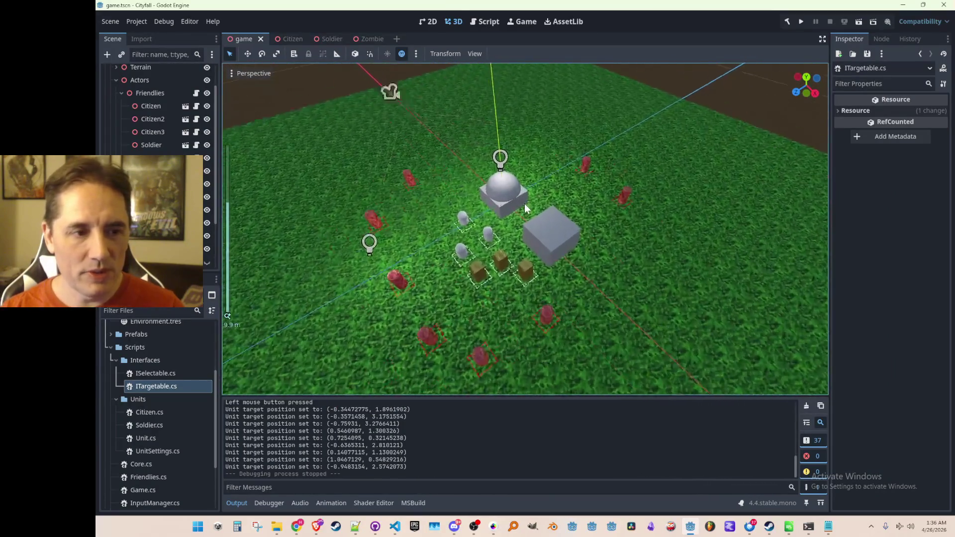
scroll(542, 241, "down", 5)
scroll(535, 245, "up", 3)
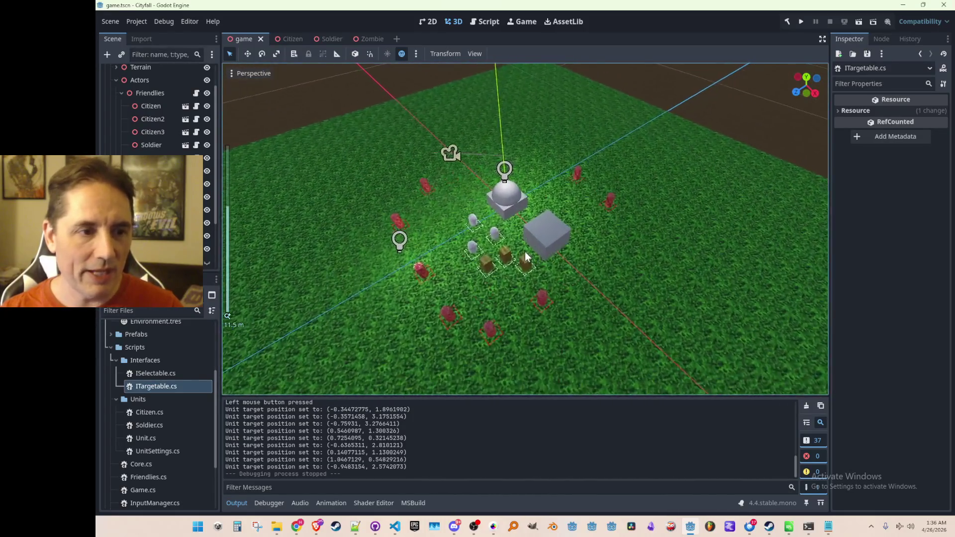
scroll(532, 257, "down", 5)
scroll(526, 252, "up", 4)
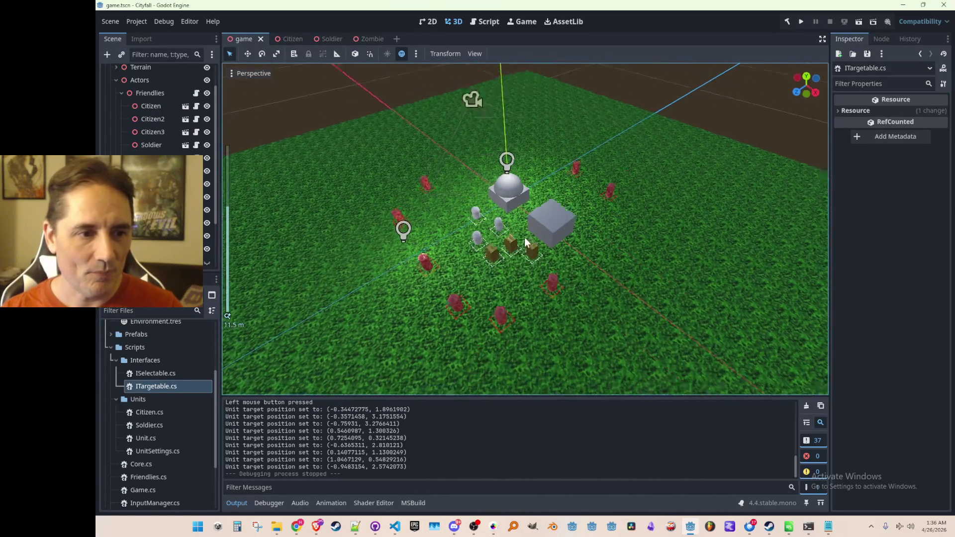
scroll(542, 241, "down", 5)
scroll(535, 249, "up", 4)
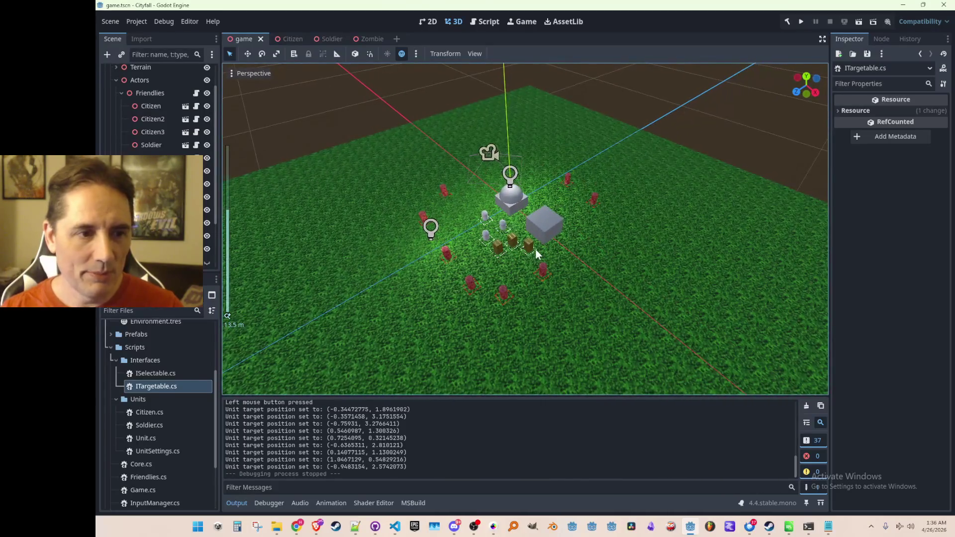
scroll(536, 249, "down", 5)
scroll(534, 253, "up", 4)
scroll(531, 254, "down", 1)
scroll(532, 254, "up", 2)
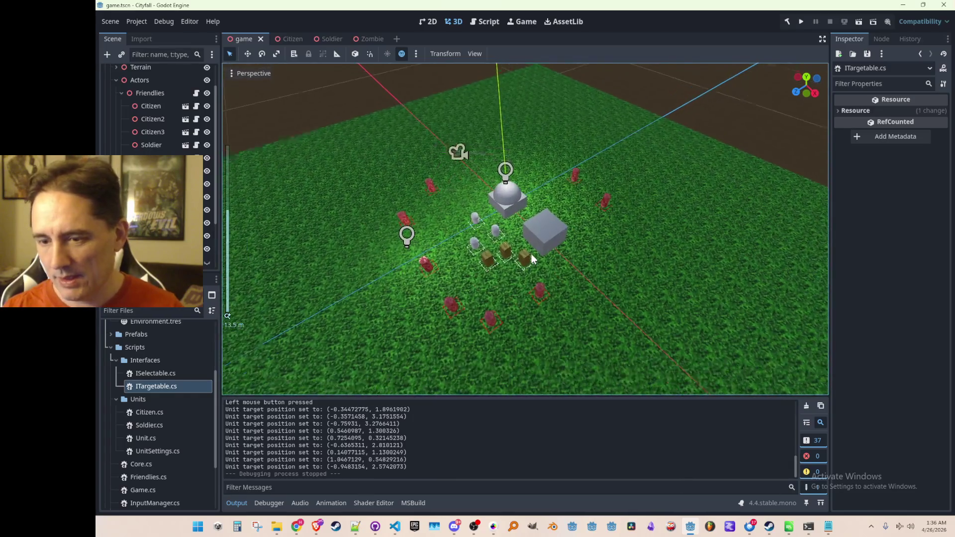
key("ctrl+s")
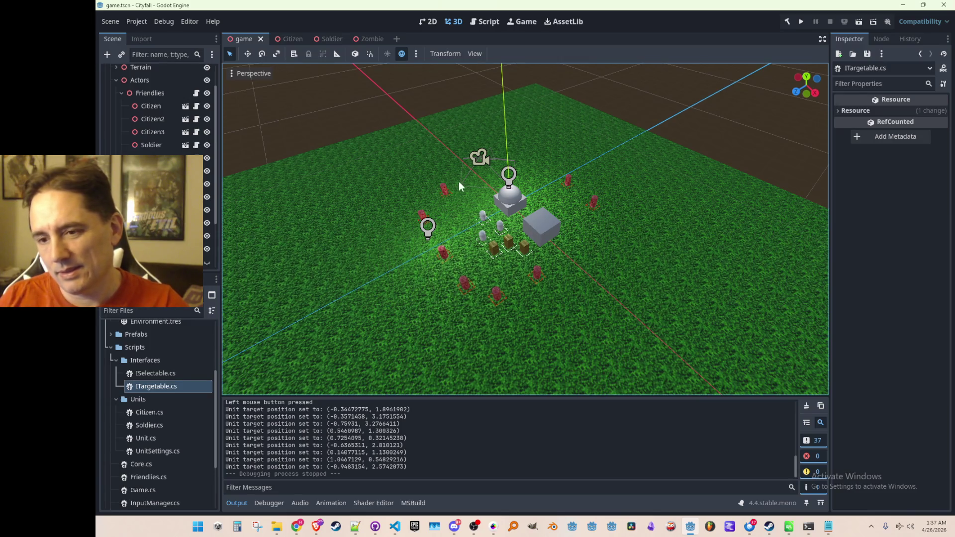
Step: Scroll down to check the units' target position messages after stopping the run
scroll(443, 240, "down", 3)
scroll(448, 246, "up", 3)
scroll(456, 253, "down", 3)
scroll(454, 262, "up", 3)
scroll(455, 263, "down", 3)
scroll(448, 258, "up", 3)
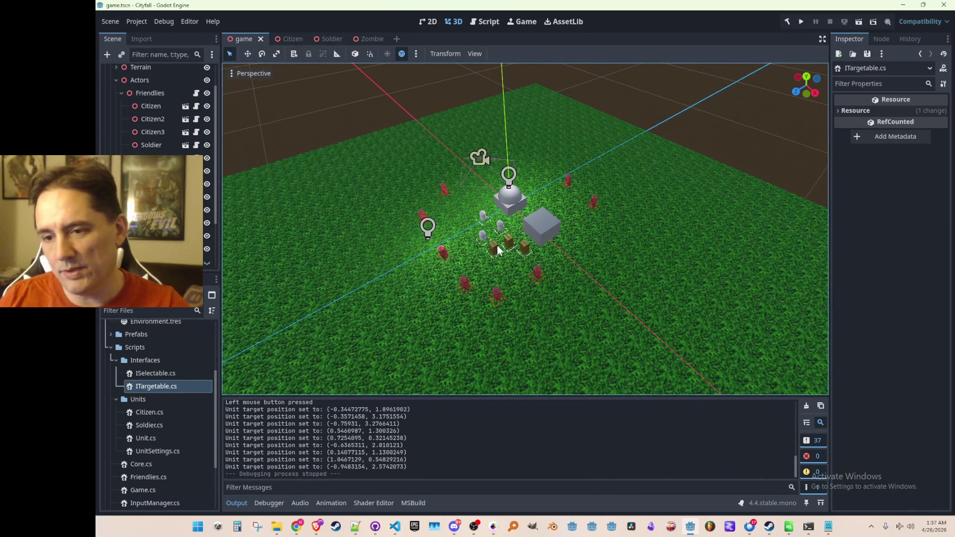
left_click(545, 228)
left_click(363, 158)
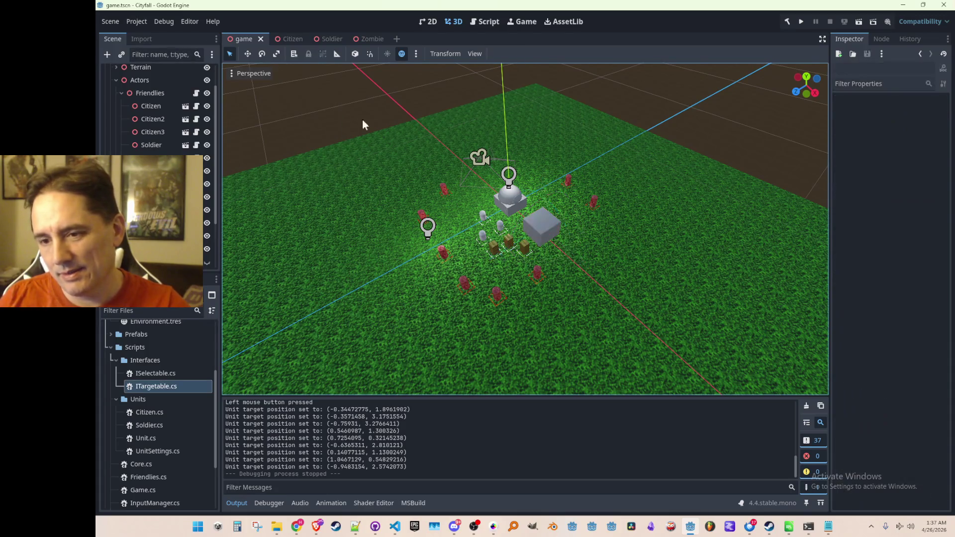
left_click(492, 247)
left_click(333, 123)
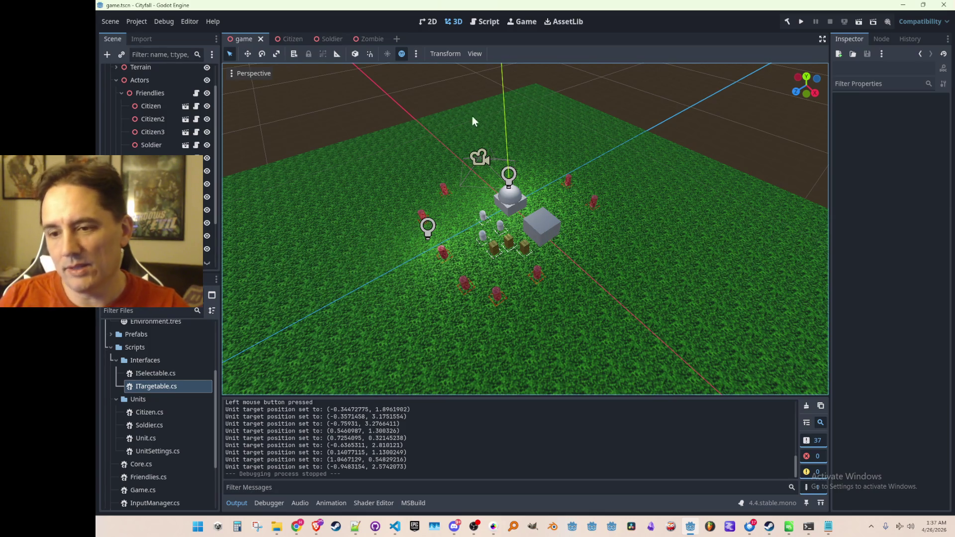
scroll(479, 267, "down", 4)
scroll(479, 267, "up", 4)
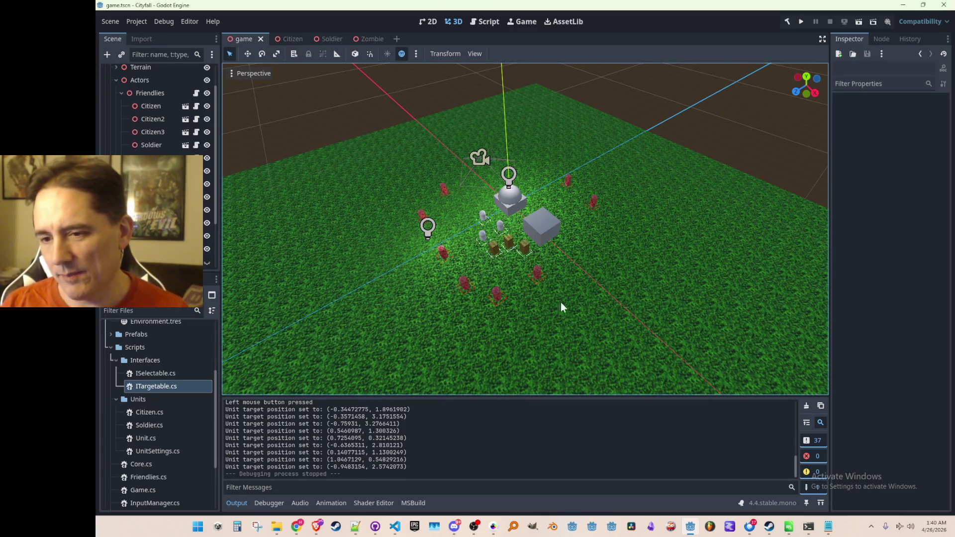
left_click_drag(521, 267, 521, 266)
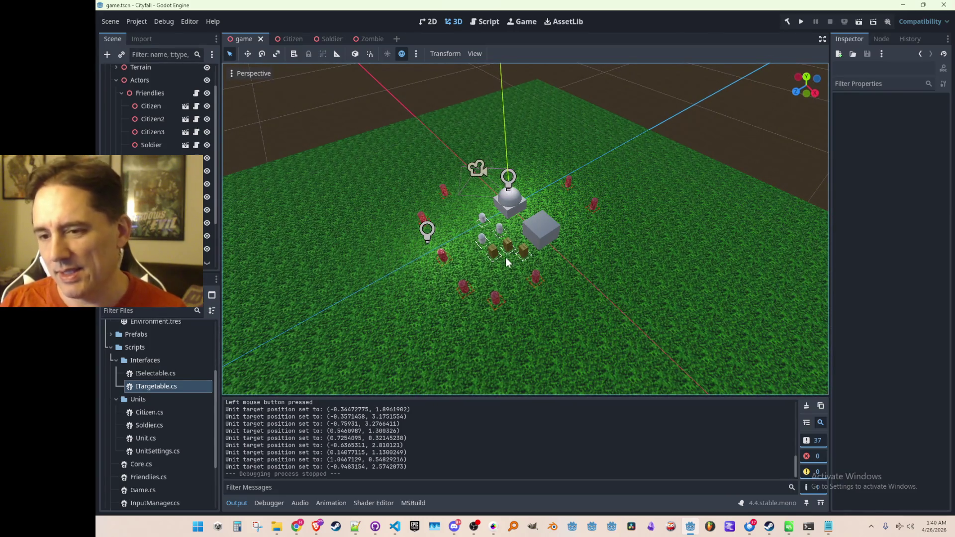
scroll(495, 254, "up", 3)
scroll(510, 309, "down", 3)
scroll(505, 314, "up", 2)
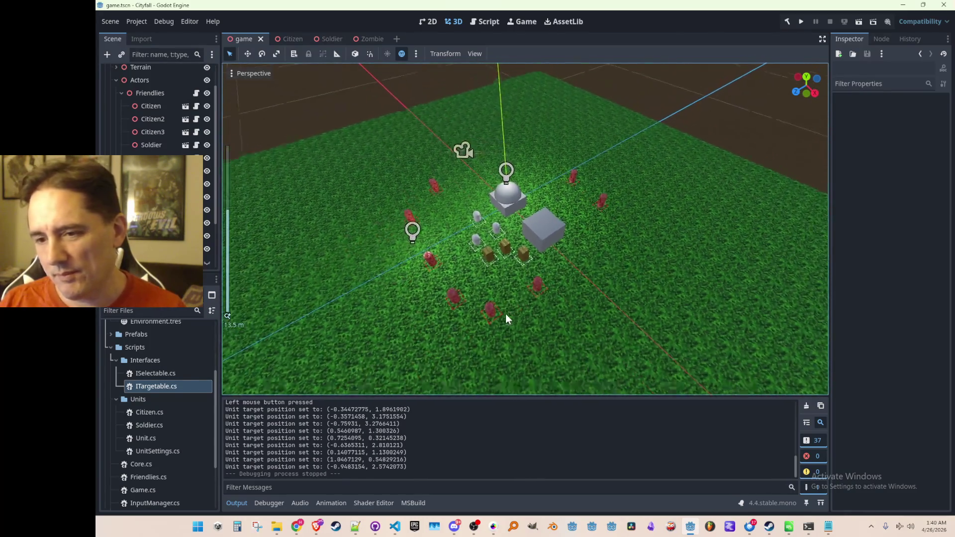
scroll(509, 319, "down", 3)
scroll(509, 319, "up", 2)
scroll(510, 323, "down", 3)
scroll(510, 336, "up", 3)
scroll(510, 336, "down", 4)
scroll(508, 340, "up", 3)
scroll(508, 338, "up", 3)
scroll(508, 337, "down", 1)
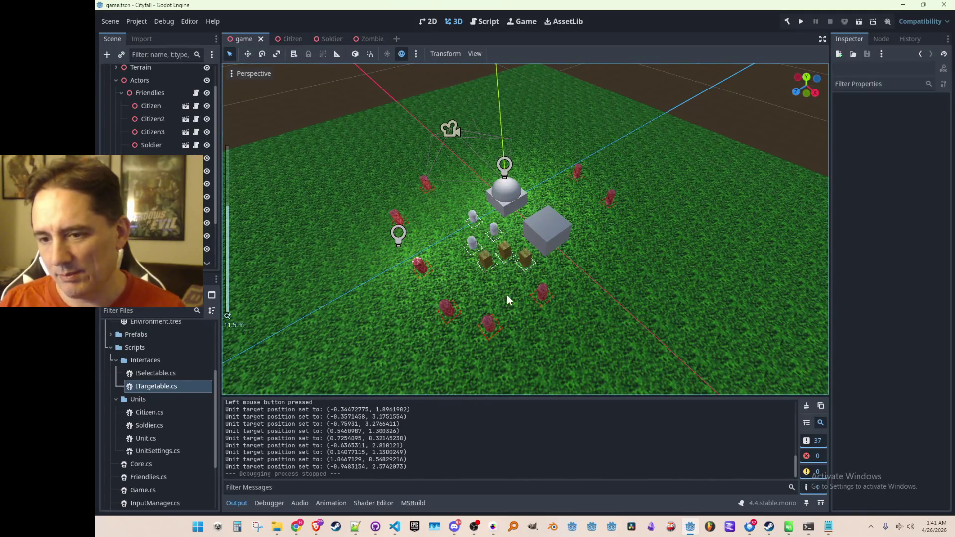
mouse_move(394, 527)
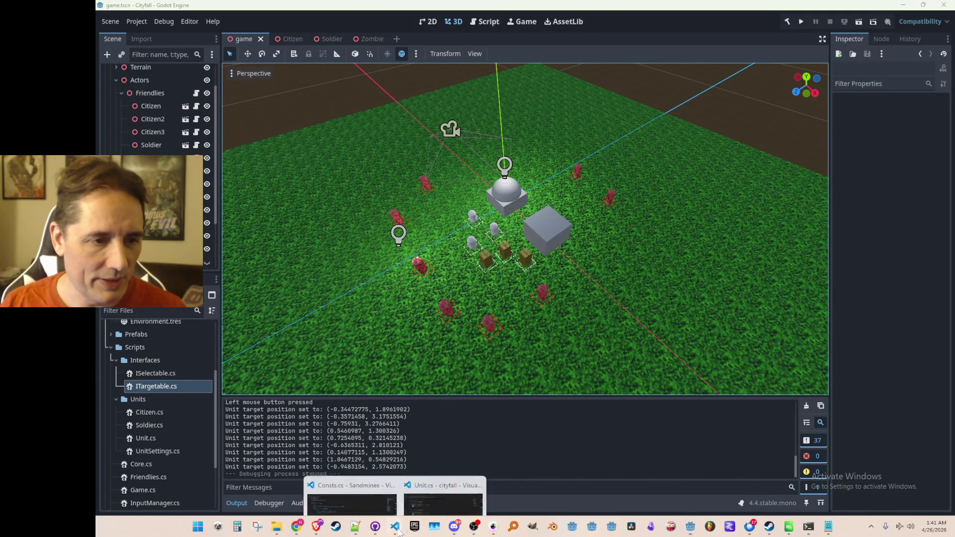
Step: Bring Unit.cs to the front and inspect its ITargetable region heading
left_click(444, 482)
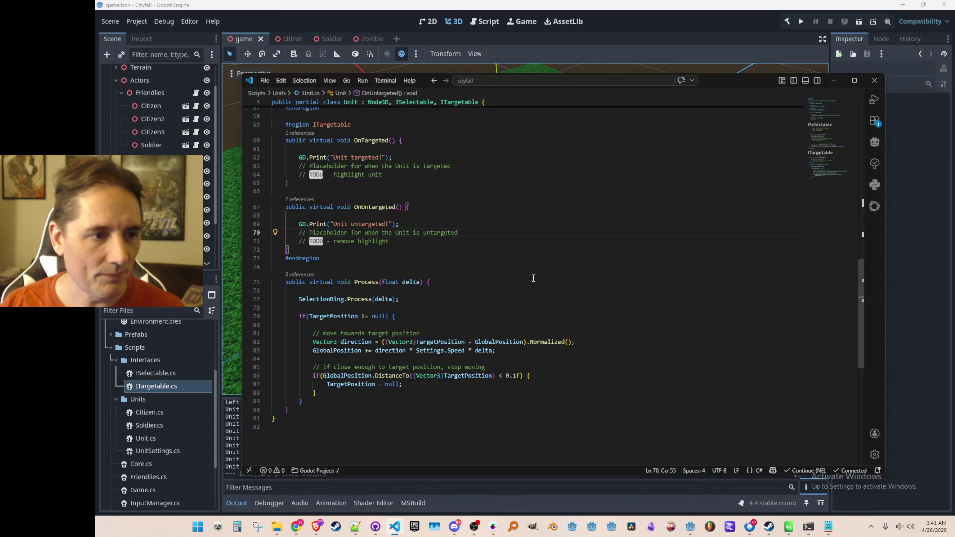
scroll(505, 237, "up", 4)
left_click(535, 237)
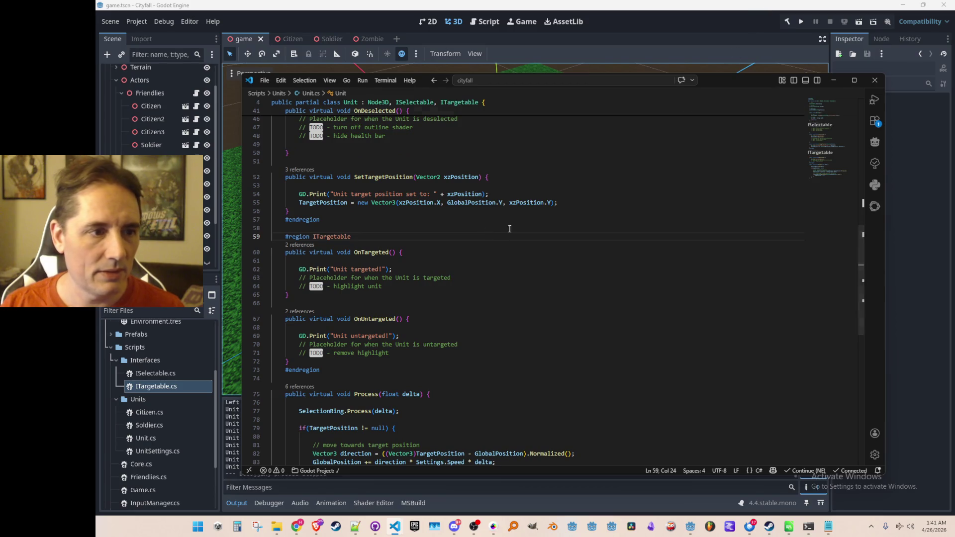
double_click(335, 238)
left_click(343, 261)
Step: Navigate back up to the TargetPosition and CurrentHP state fields
scroll(575, 153, "up", 13)
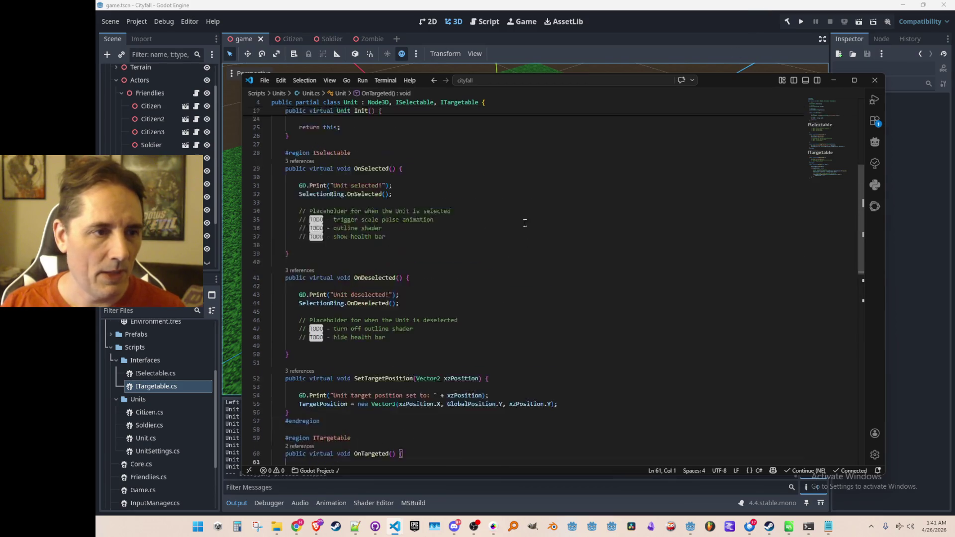
key("alt+Left")
key("alt+Left")
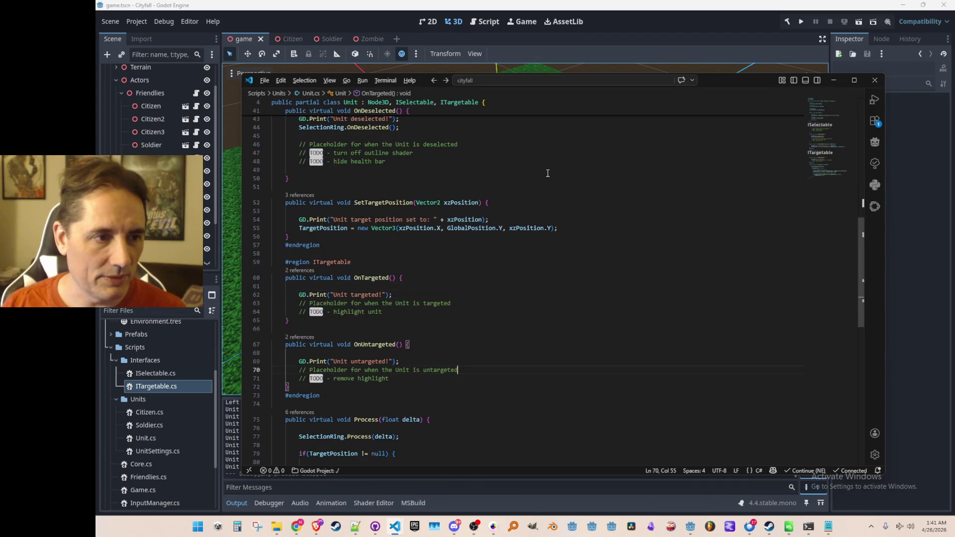
key("alt+Left")
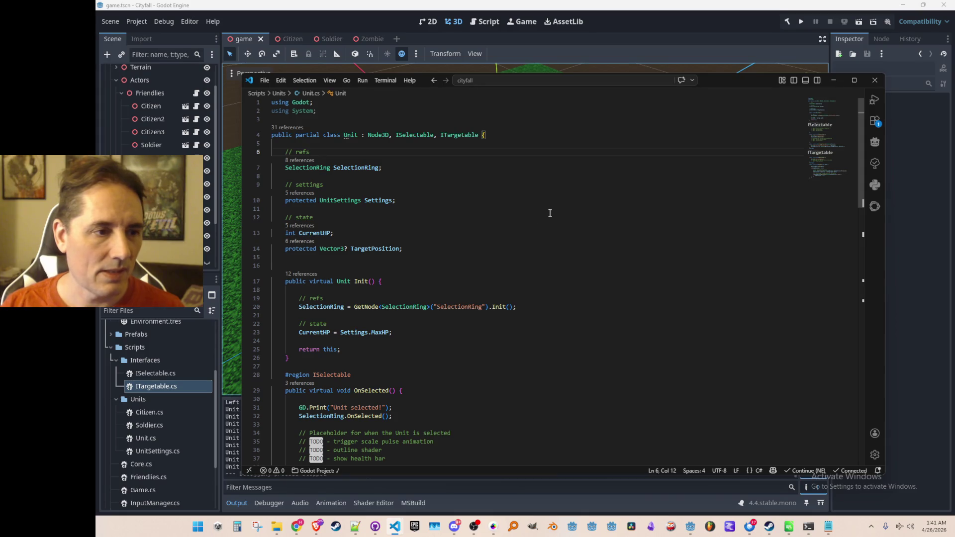
scroll(559, 243, "down", 1)
key("alt+Left")
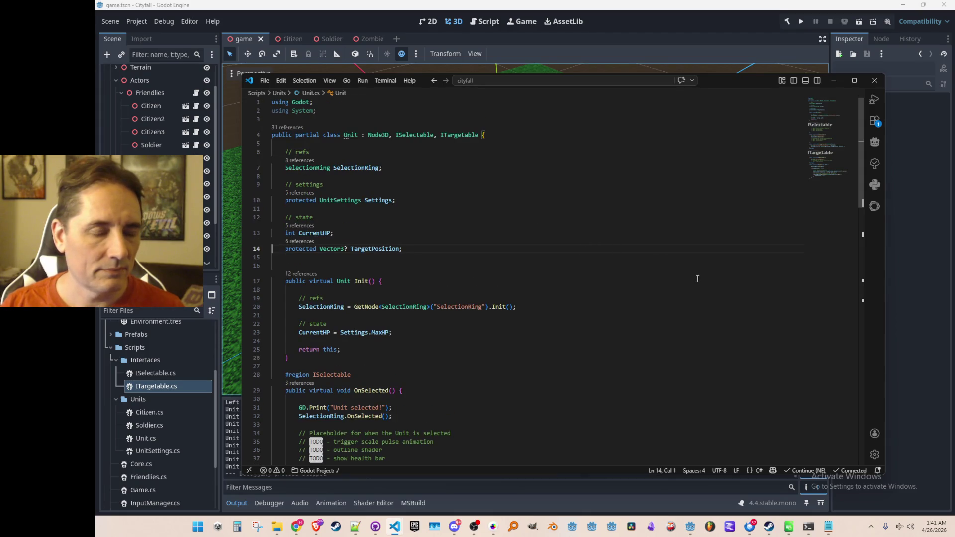
scroll(662, 313, "up", 1)
scroll(641, 266, "down", 1)
scroll(639, 298, "down", 1)
scroll(648, 308, "up", 2)
scroll(641, 311, "down", 2)
scroll(632, 318, "up", 2)
key("Left")
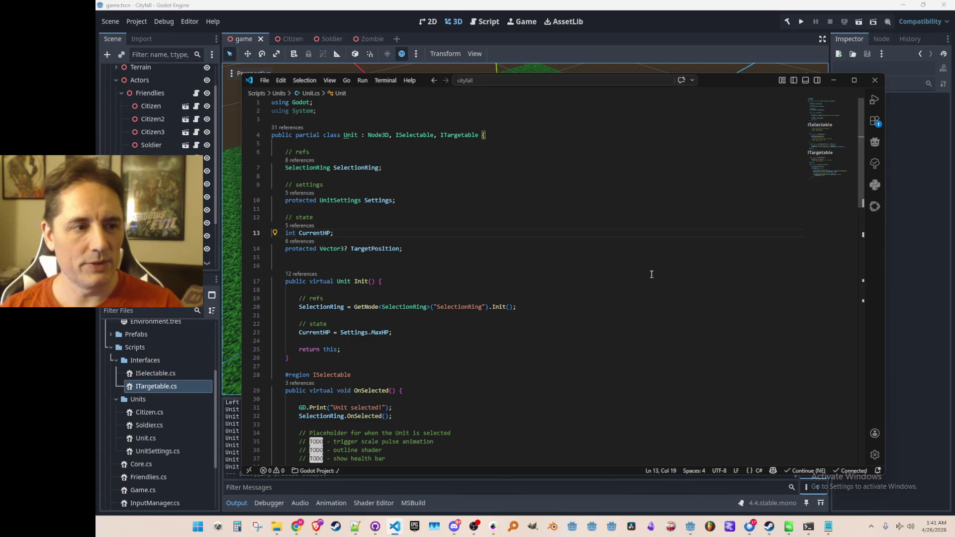
Step: Add a 'protected ITargetable TargetUnit;' field on a new line after CurrentHP
key("Return")
type("ITargetable")
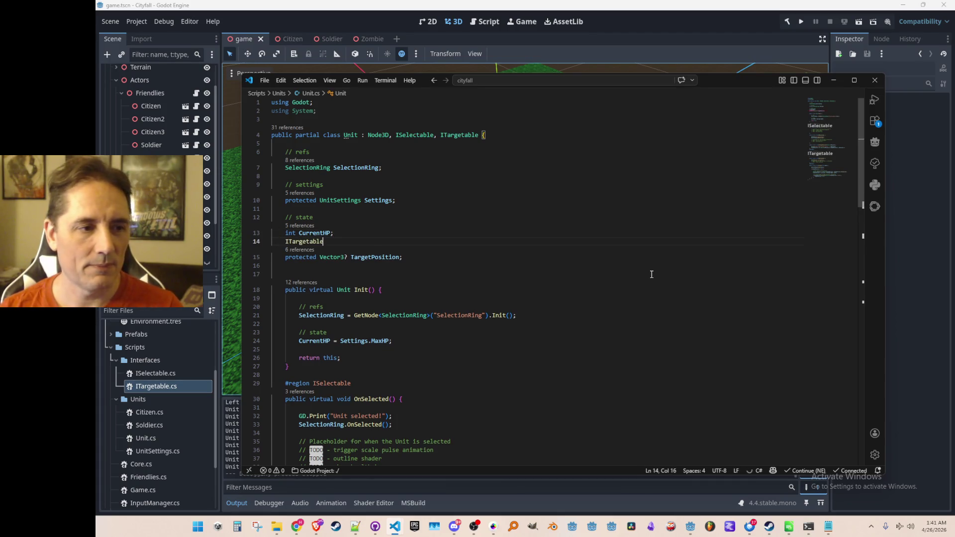
key("Home")
type("protected ITargetable")
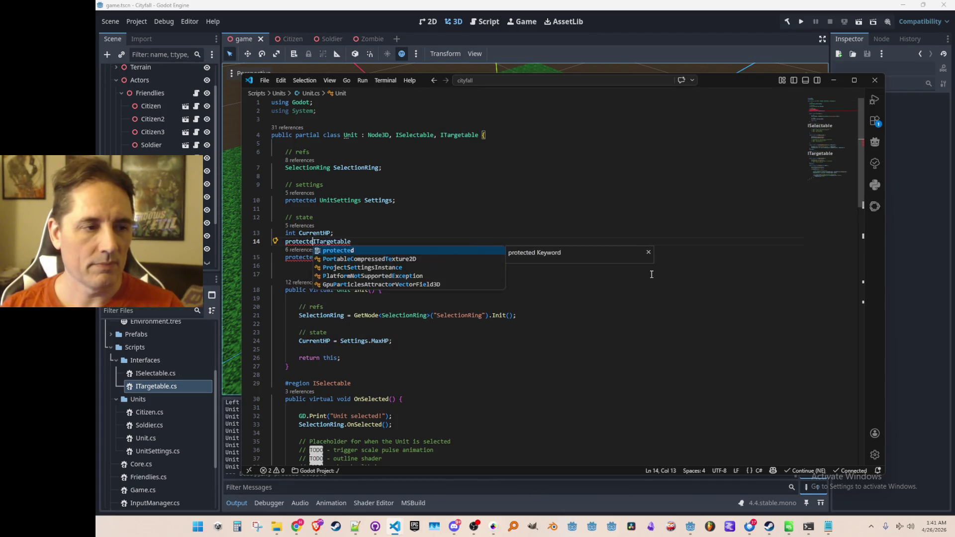
type(" Ta")
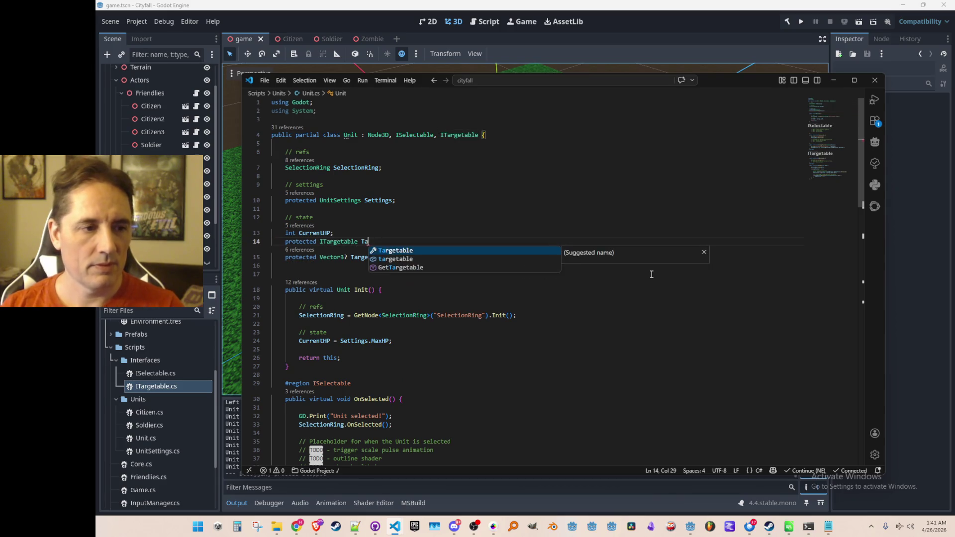
type("rgetUnit;")
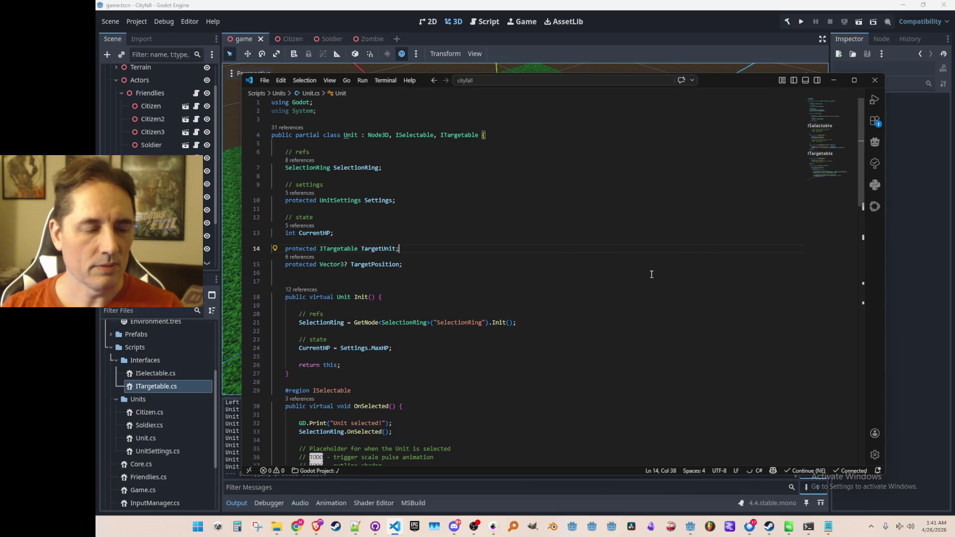
key("Down")
key("Down")
key("Up")
key("Up")
key("Up")
key("Down")
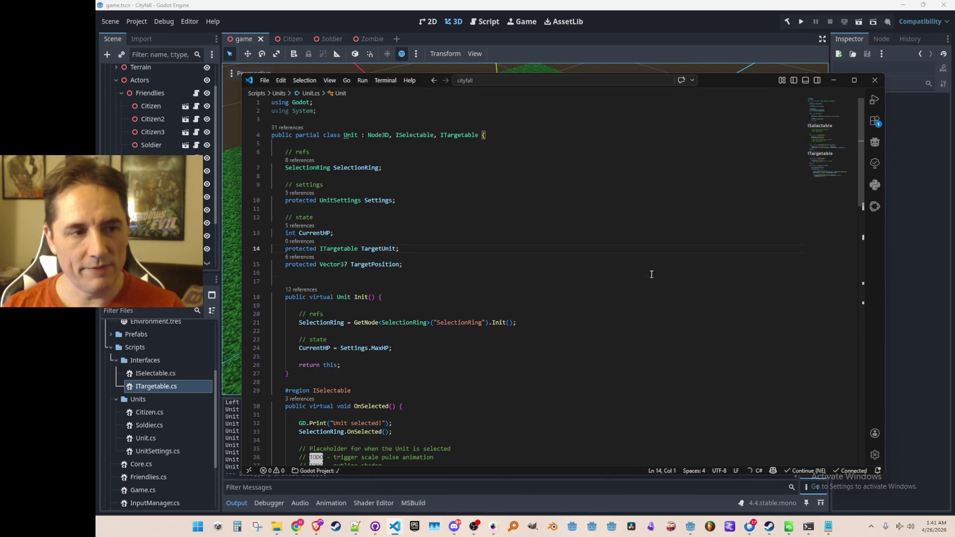
key("End")
key("Down")
key("Home")
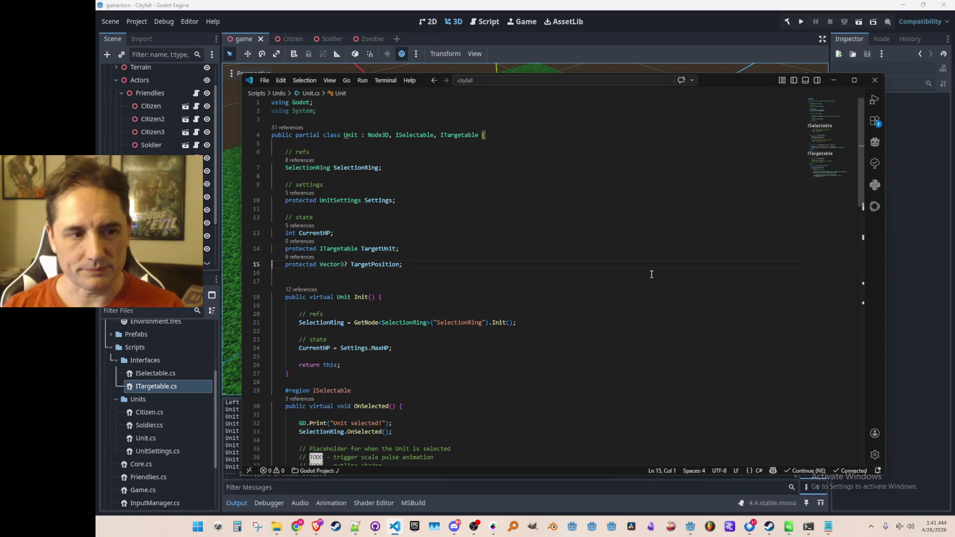
Step: Review the Process movement block and SetTargetPosition, ending on the ISelectable interface name
scroll(467, 296, "down", 20)
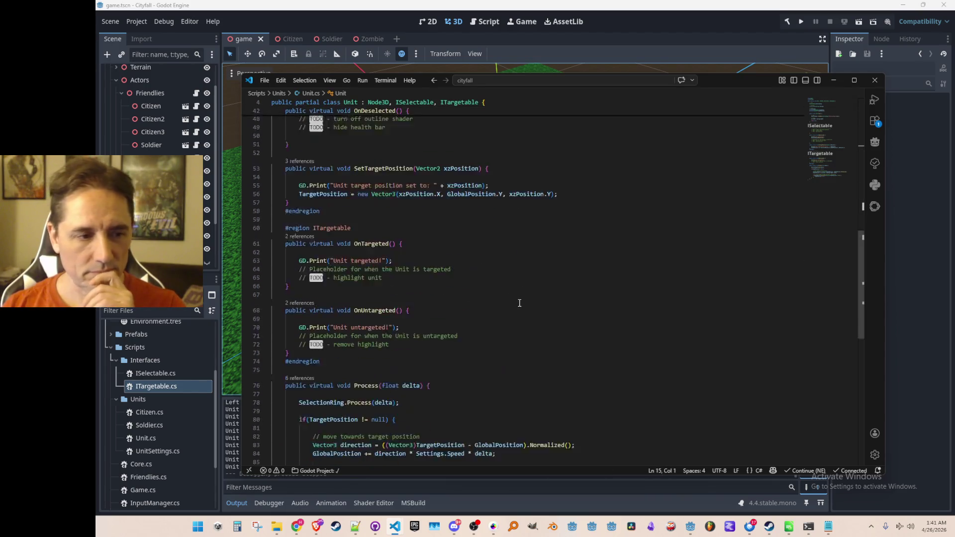
left_click(450, 241)
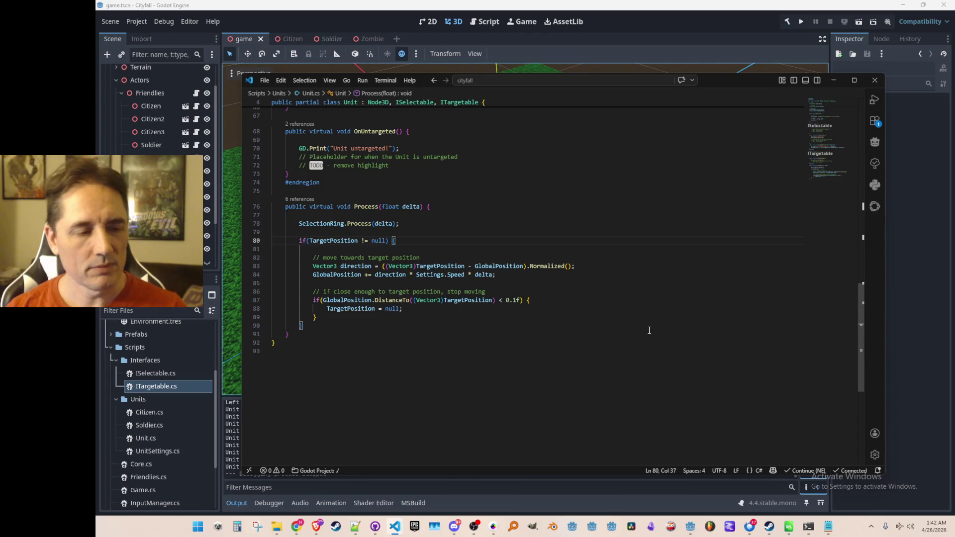
left_click(610, 325)
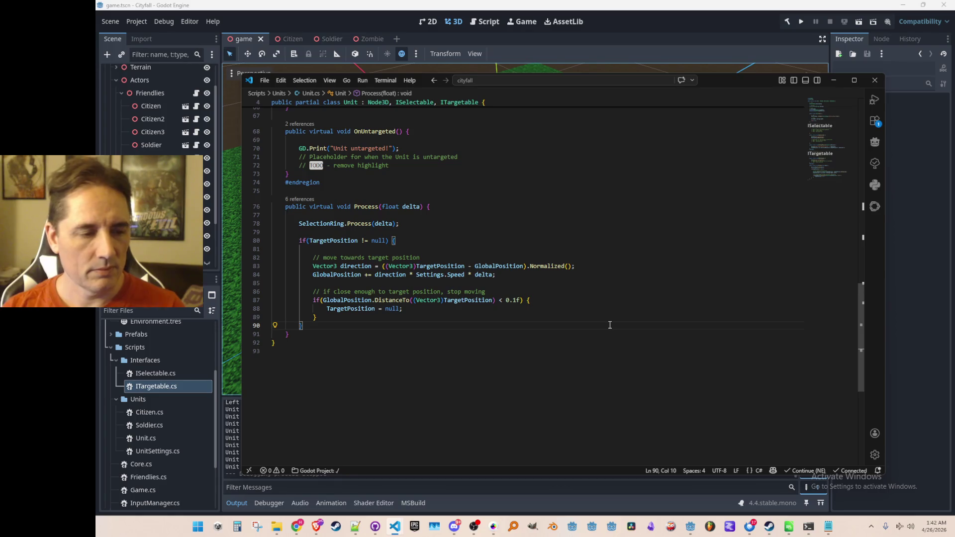
key("Escape")
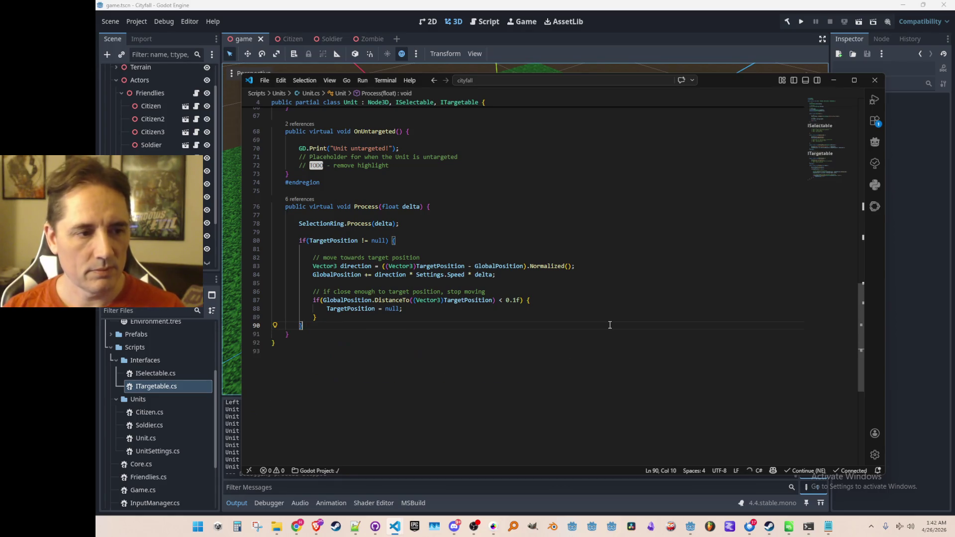
key("Up")
key("Up")
key("Up")
scroll(610, 325, "up", 9)
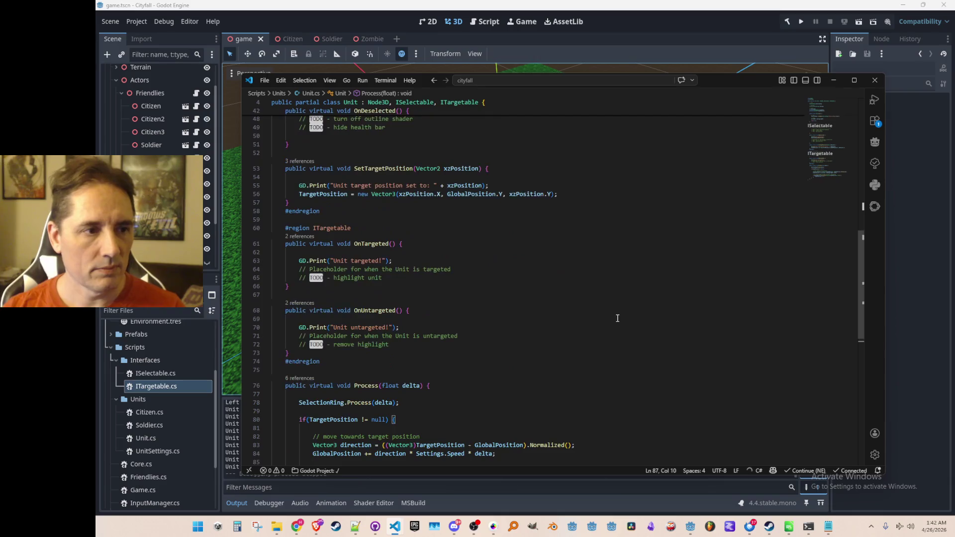
scroll(622, 321, "down", 2)
scroll(642, 324, "up", 1)
left_click(672, 274)
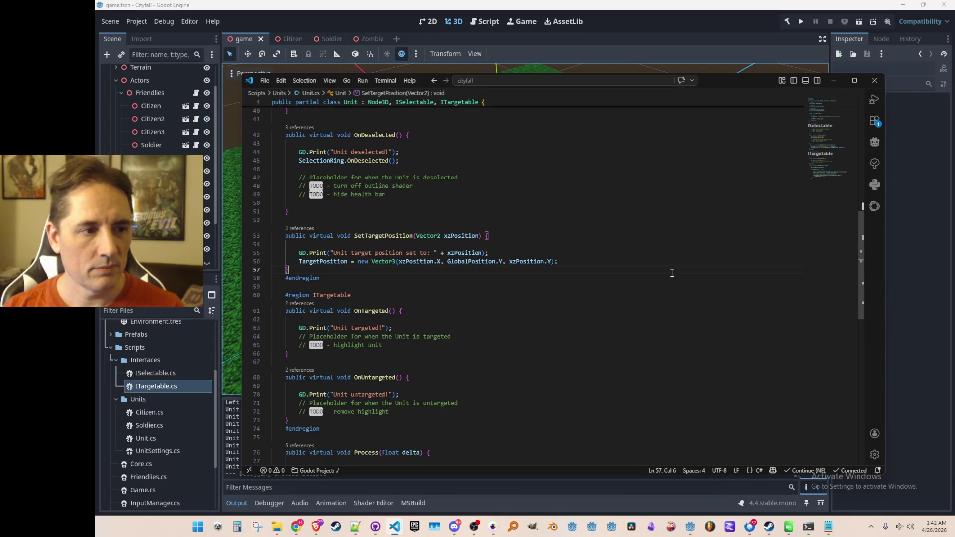
scroll(672, 274, "up", 13)
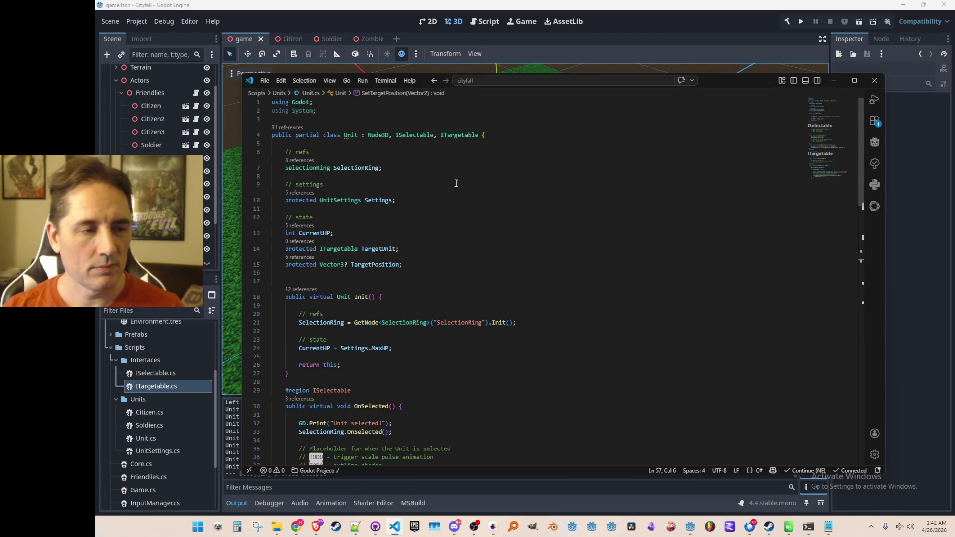
left_click(427, 136)
Step: In ISelectable, declare 'public void SetTargetUnit(ITargetable target);' after OnDeselected
key("F12")
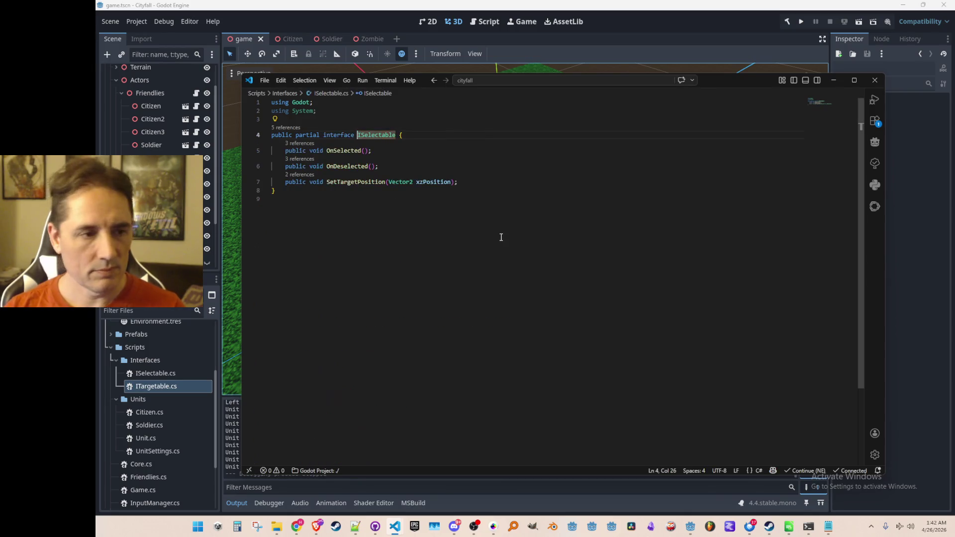
left_click(557, 183)
key("Up")
key("Return")
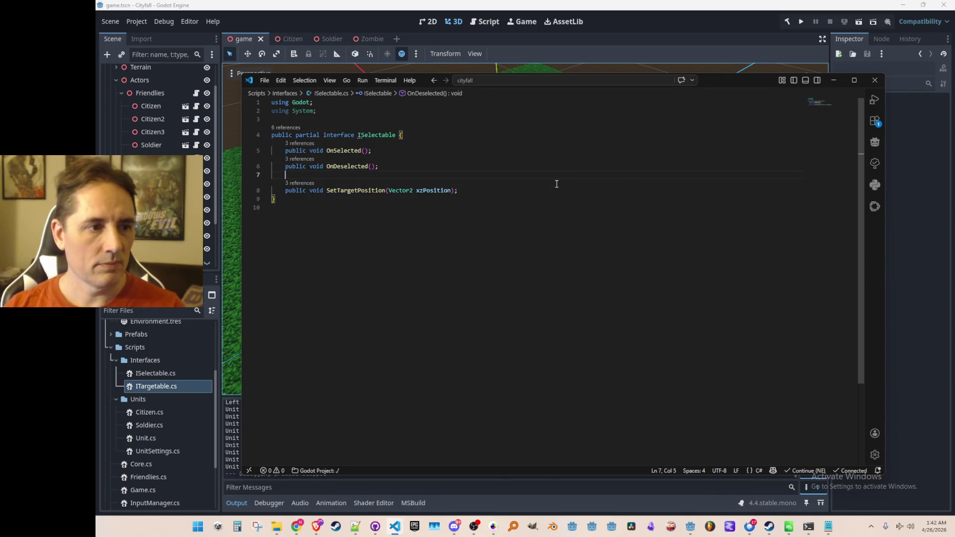
type("public void SetTargetUnit(ITargetable target);")
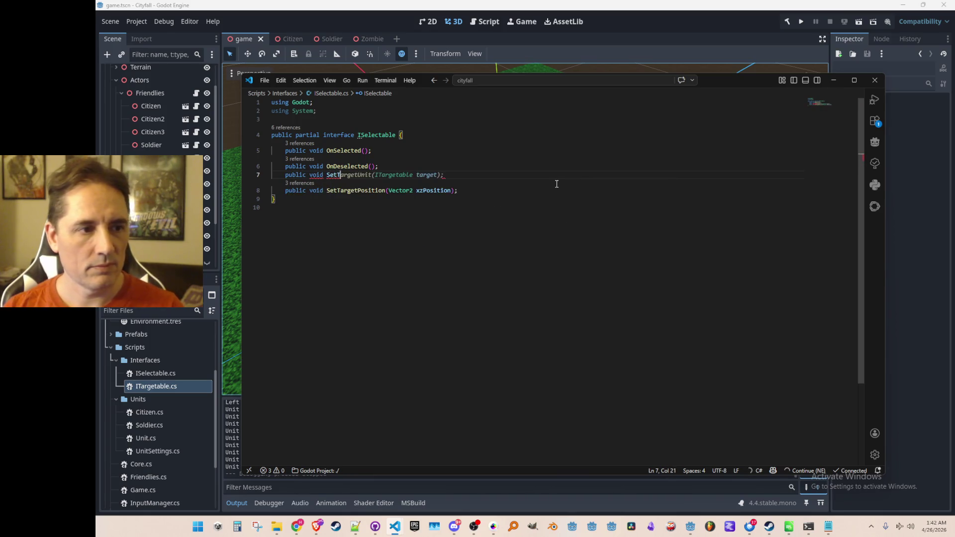
Step: Review the new SetTargetUnit line against OnDeselected, then glance at the Unit file
key("Home")
key("shift+End")
key("shift+Home")
key("shift+End")
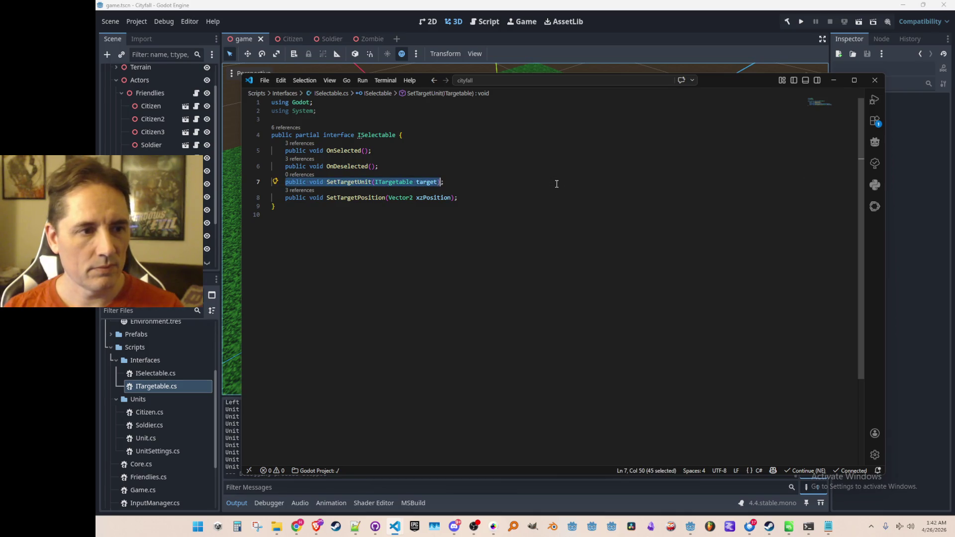
key("shift+Home")
key("Up")
key("Down")
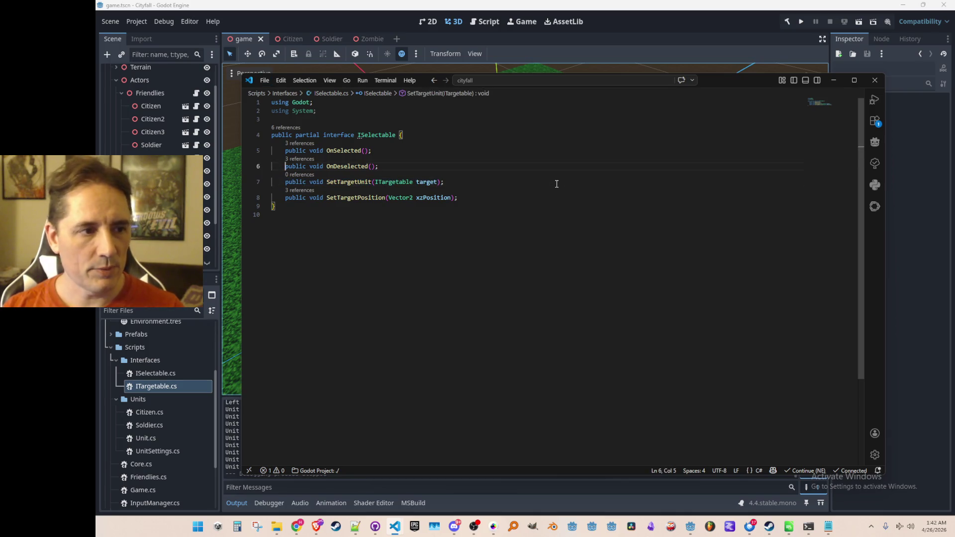
key("shift+End")
key("Up")
key("Home")
key("ctrl+Tab")
key("ctrl+Tab")
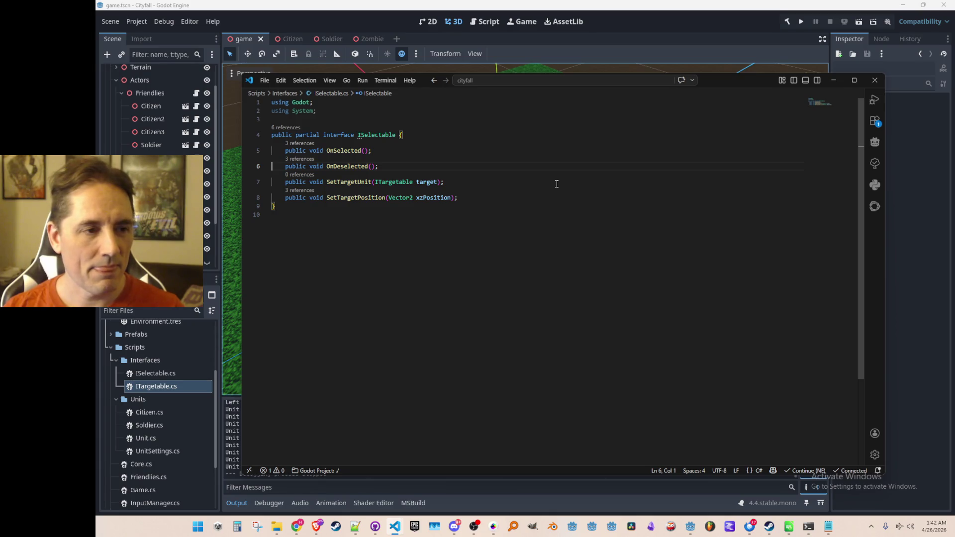
Step: In Unit.cs, start a 'public void SetTargetUnit(ITargetable target)' method after OnDeselected
key("ctrl+Tab")
scroll(607, 255, "down", 3)
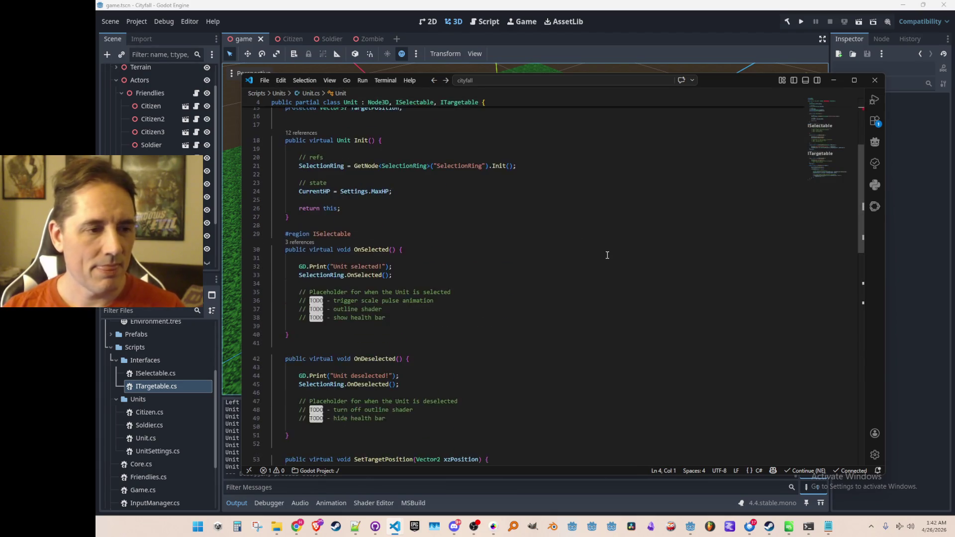
scroll(607, 255, "down", 8)
left_click(631, 245)
key("Return")
type("public void SetTargetUnit(ITargetable target)")
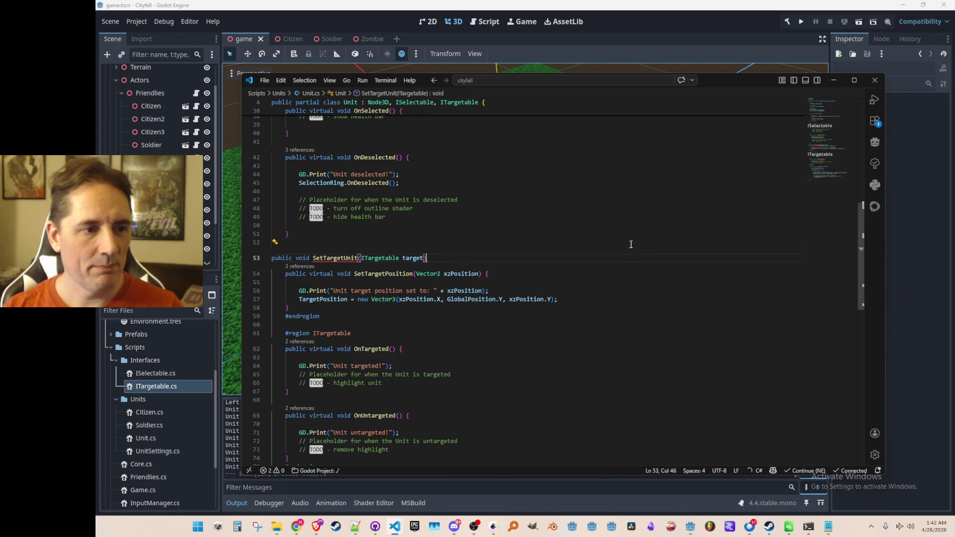
type("{")
key("Return")
Step: Fix the method's braces and accept the suggested print and TargetUnit assignment
key("ctrl+x")
key("Up")
key("ctrl+x")
key("Up")
key("End")
type("{")
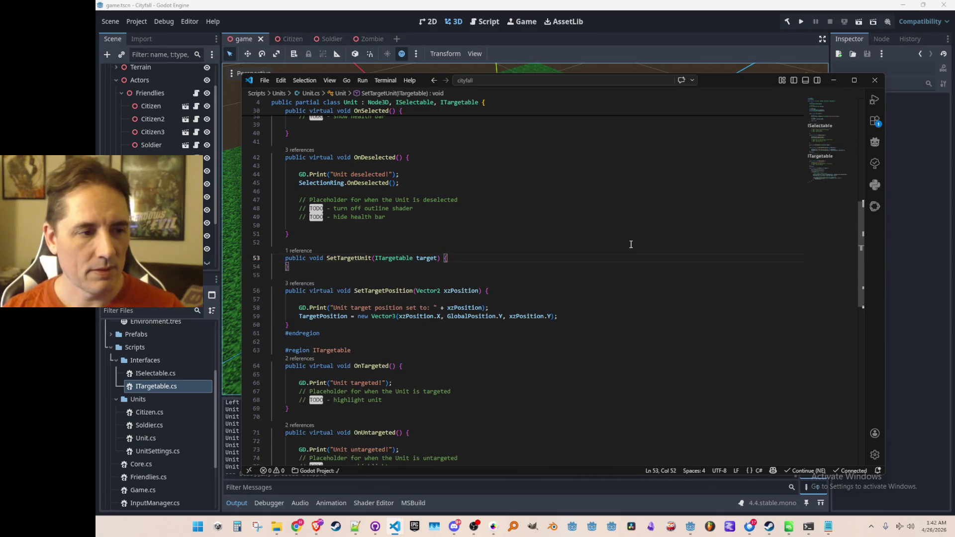
key("Return")
key("Return")
key("Tab")
scroll(631, 245, "down", 2)
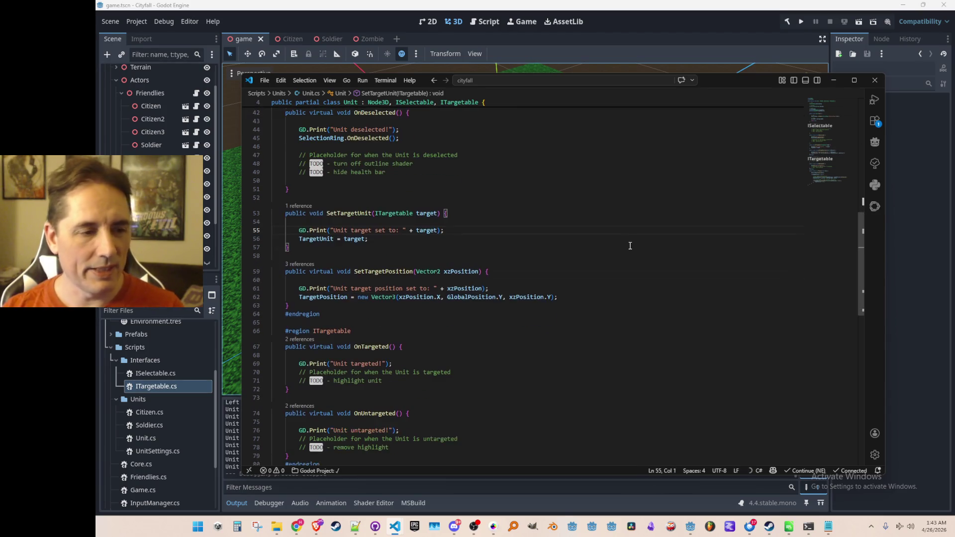
Step: Make SetTargetUnit clear TargetPosition and SetTargetPosition clear TargetUnit
key("Return")
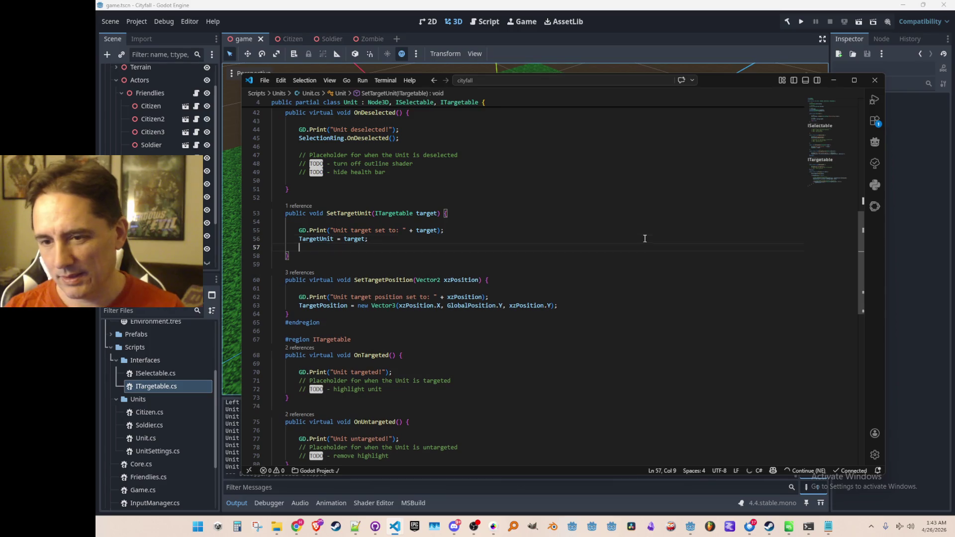
type("target")
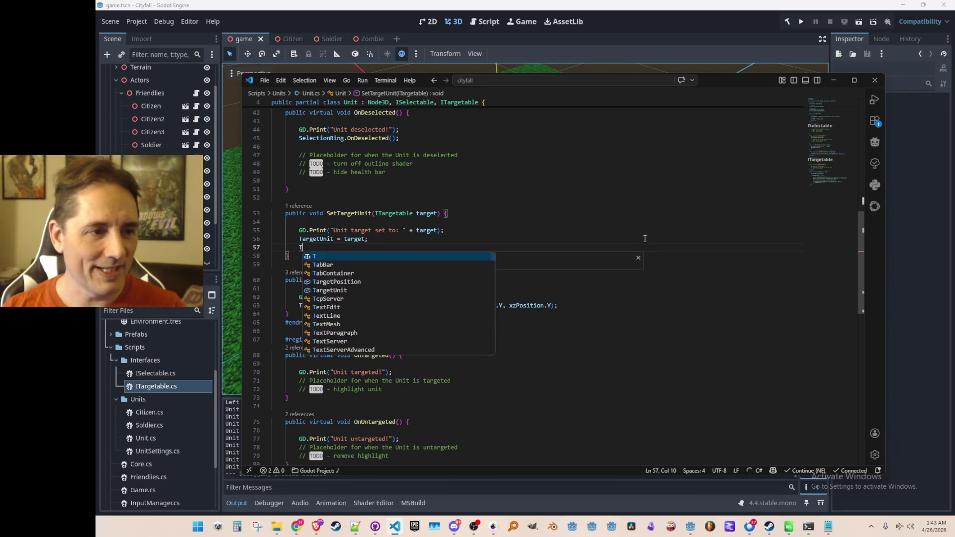
key("BackSpace")
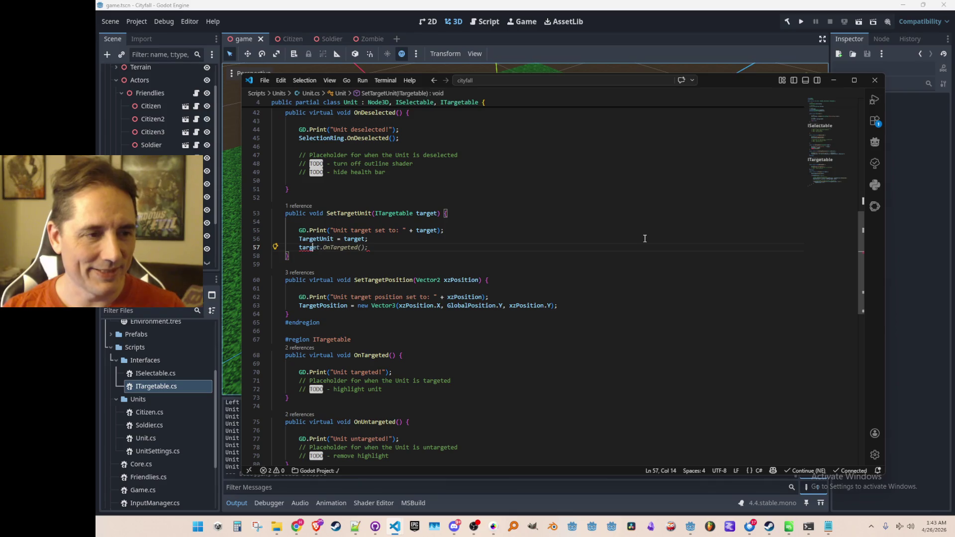
type("argetP")
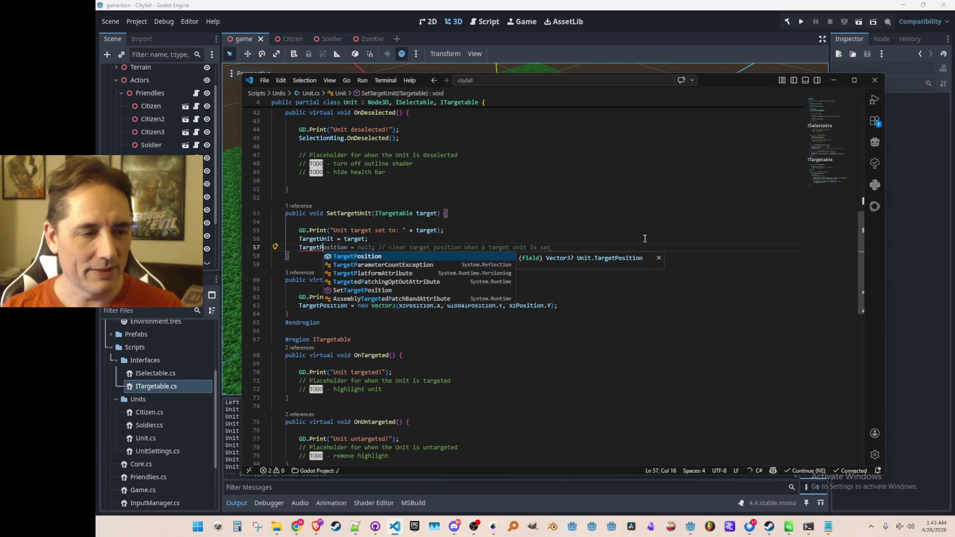
key("Tab")
key("Down")
key("Down")
key("Down")
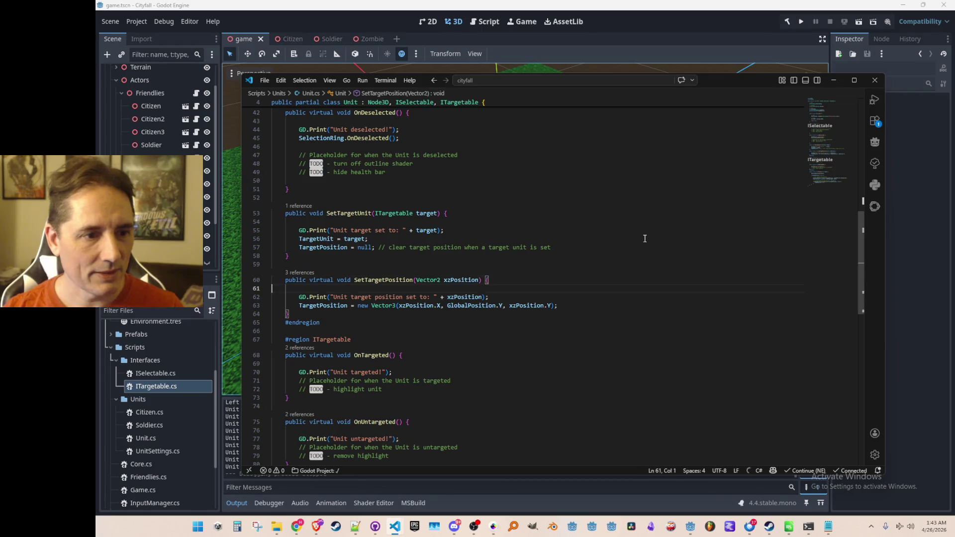
key("Return")
type("Tar")
key("Tab")
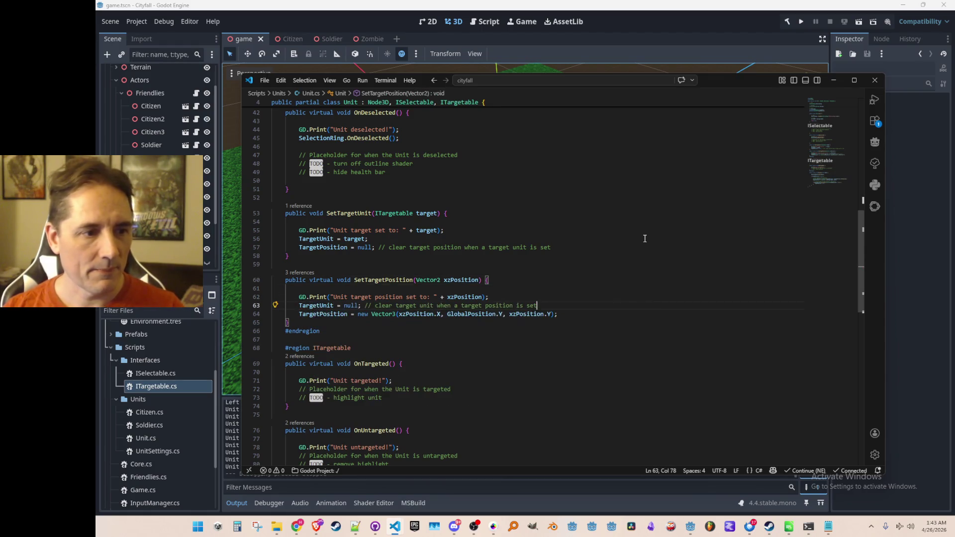
key("Tab")
key("Tab")
key("Up")
key("Up")
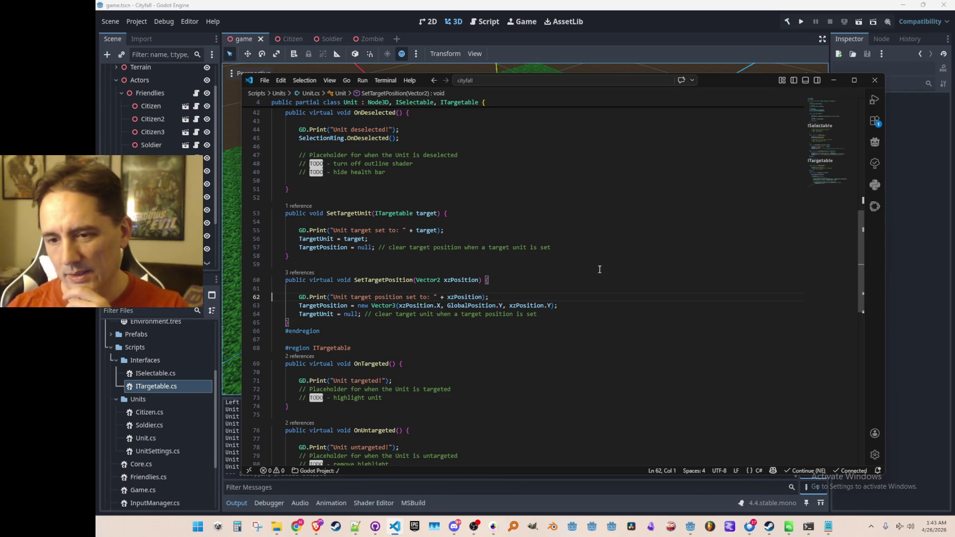
Step: In Process, add an if(TargetUnit) block moving the unit toward its target unit
scroll(607, 278, "down", 10)
left_click(634, 259)
key("Return")
type("if(TargetUnit != null) {")
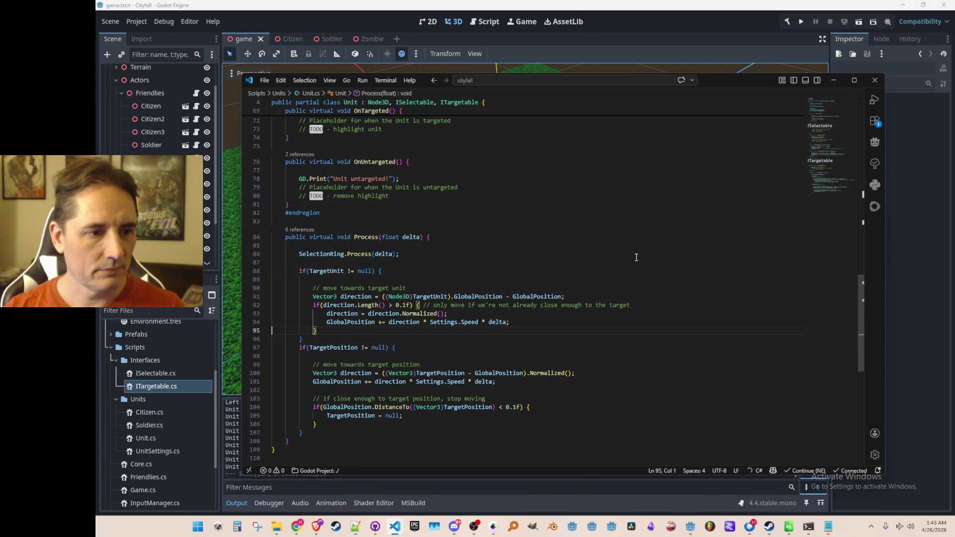
key("Tab")
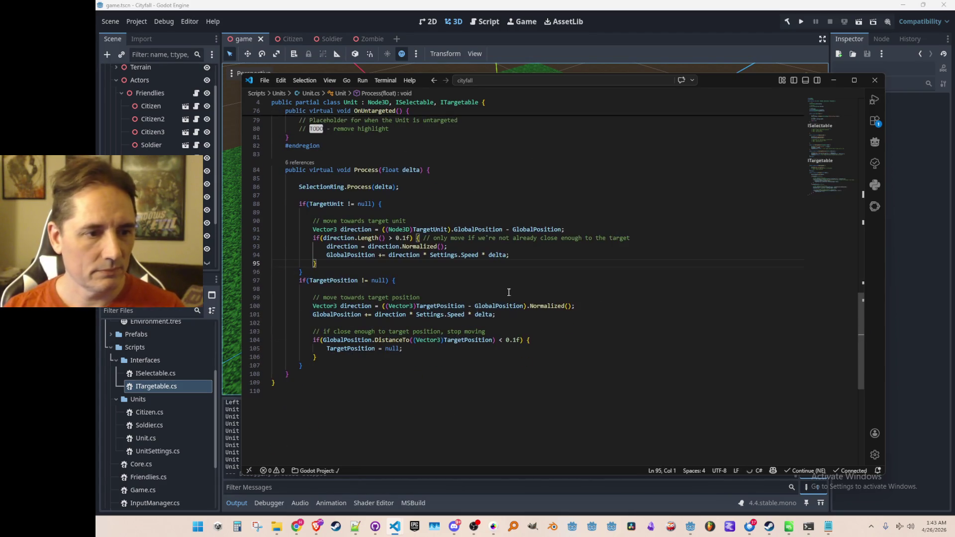
left_click(532, 255)
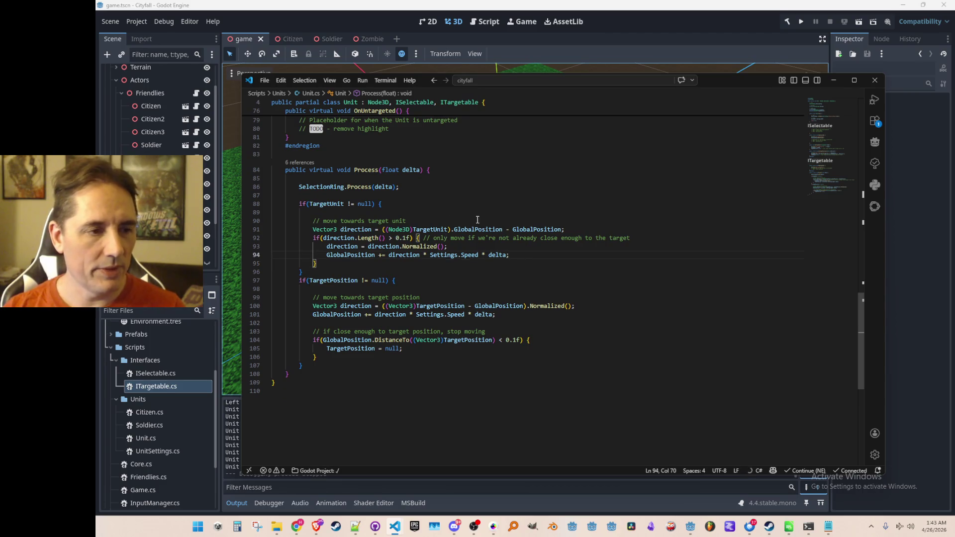
scroll(686, 262, "up", 3)
scroll(631, 284, "up", 10)
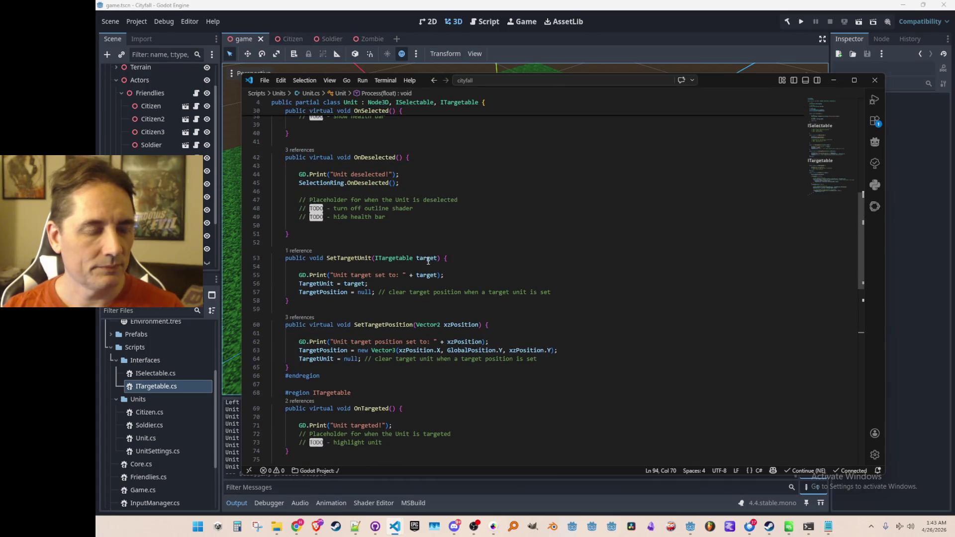
scroll(420, 278, "down", 3)
left_click(397, 171)
key("ctrl+p")
Step: Open InputManager.cs at the right-click unit loop, then bring the YouTube music window over the editor
type("Input")
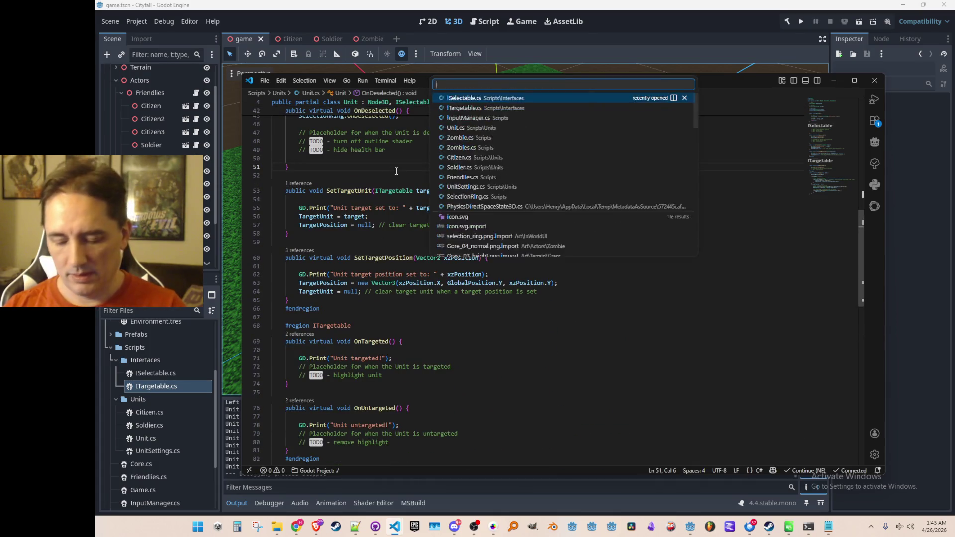
left_click(550, 99)
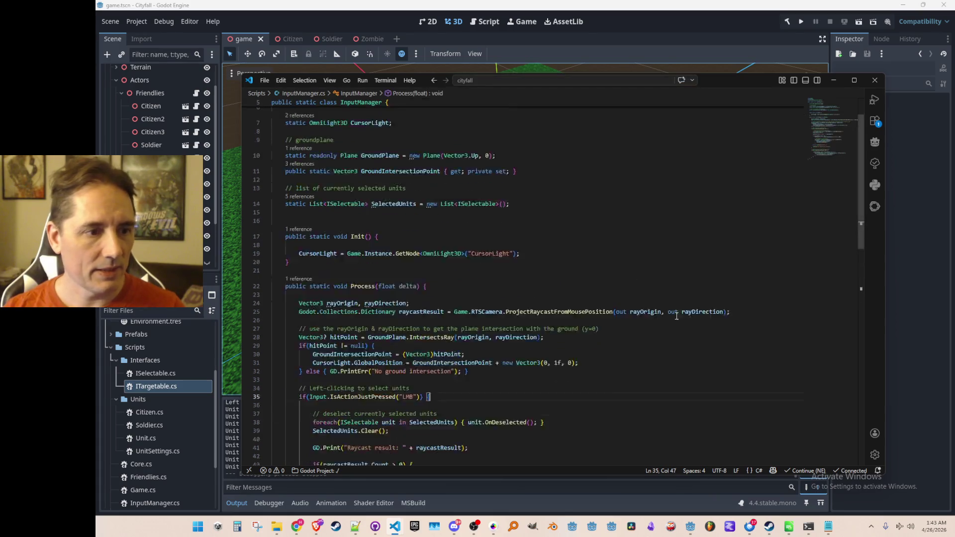
scroll(677, 245, "down", 10)
scroll(575, 326, "down", 2)
left_click(662, 294)
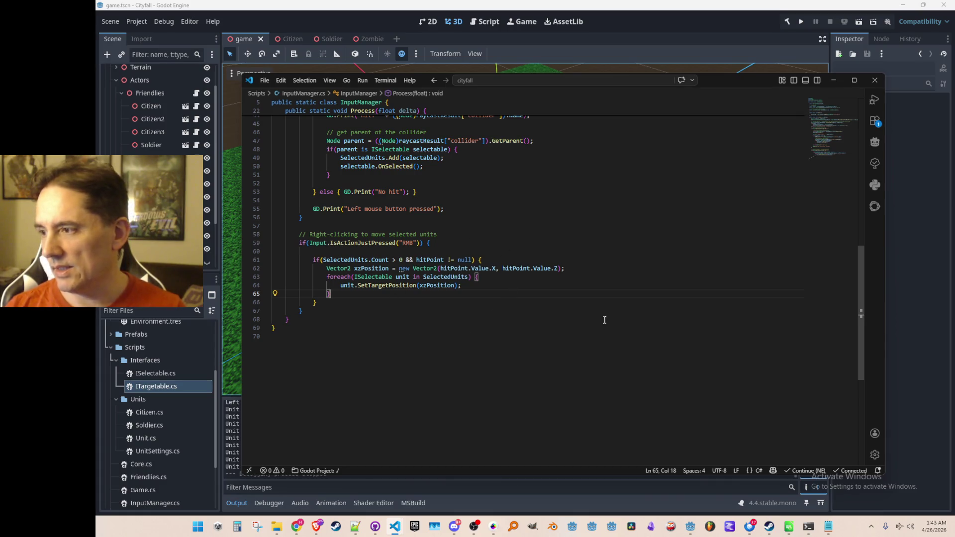
key("alt+Tab")
mouse_move(950, 160)
left_mouse_down()
mouse_move(822, 40)
mouse_move(788, 32)
left_mouse_up()
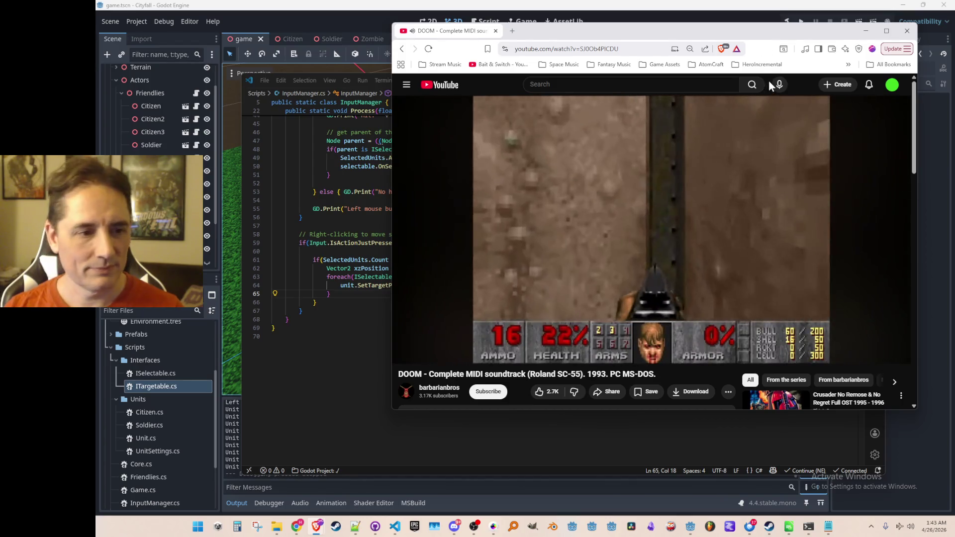
Step: Scroll the YouTube page, then move the browser to the lower right, revealing InputManager.cs
scroll(598, 342, "down", 2)
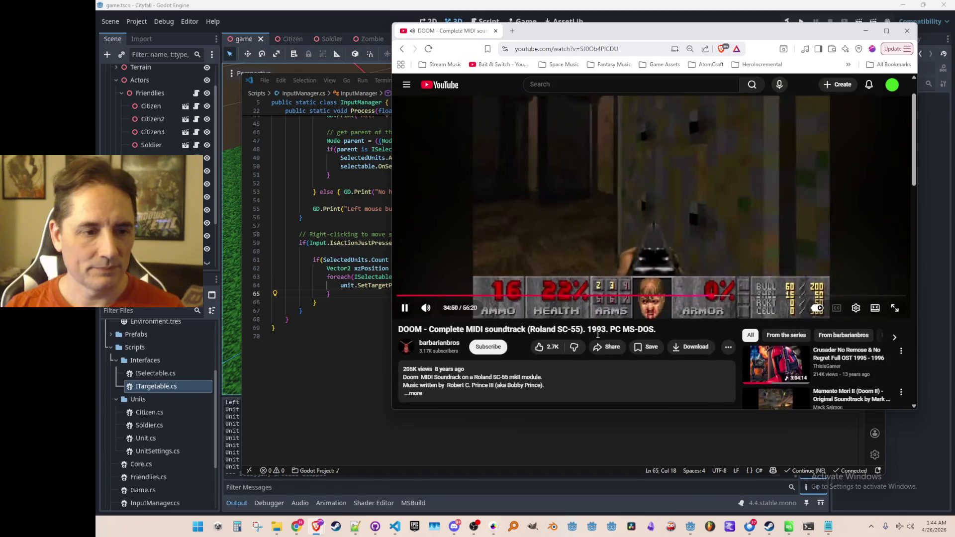
scroll(490, 330, "up", 2)
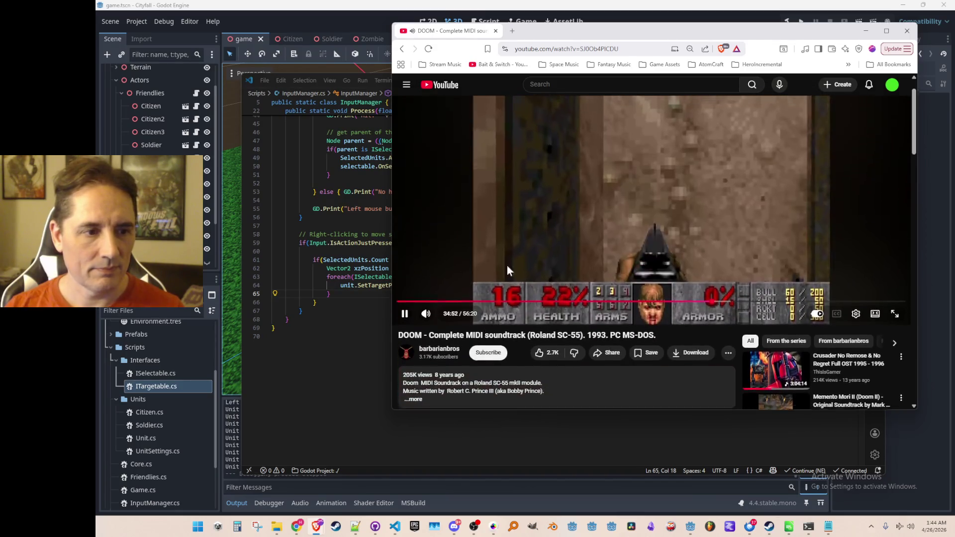
left_click_drag(432, 31, 597, 99)
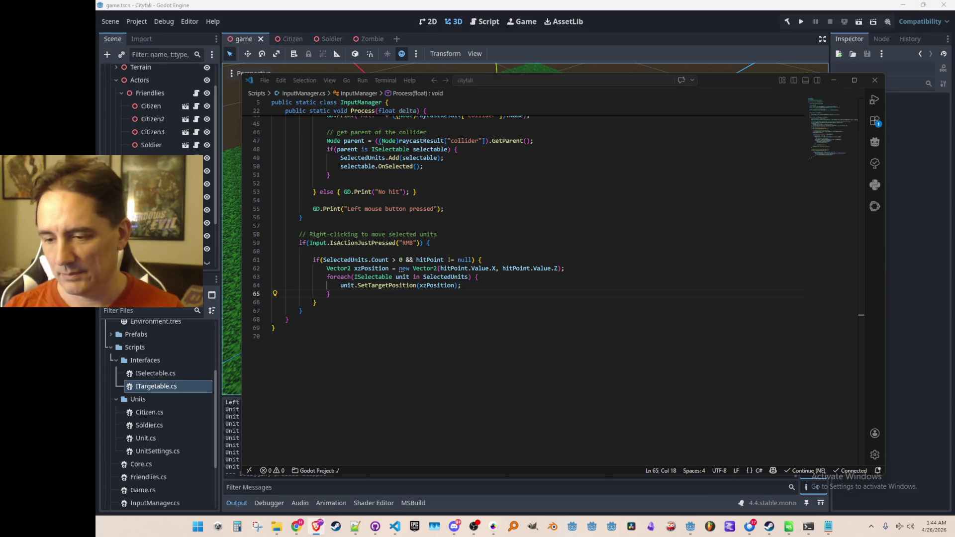
Step: Locate and select the raycast hit-handling block in InputManager.cs
left_click(646, 287)
scroll(677, 358, "up", 1)
scroll(687, 359, "down", 1)
scroll(691, 380, "up", 5)
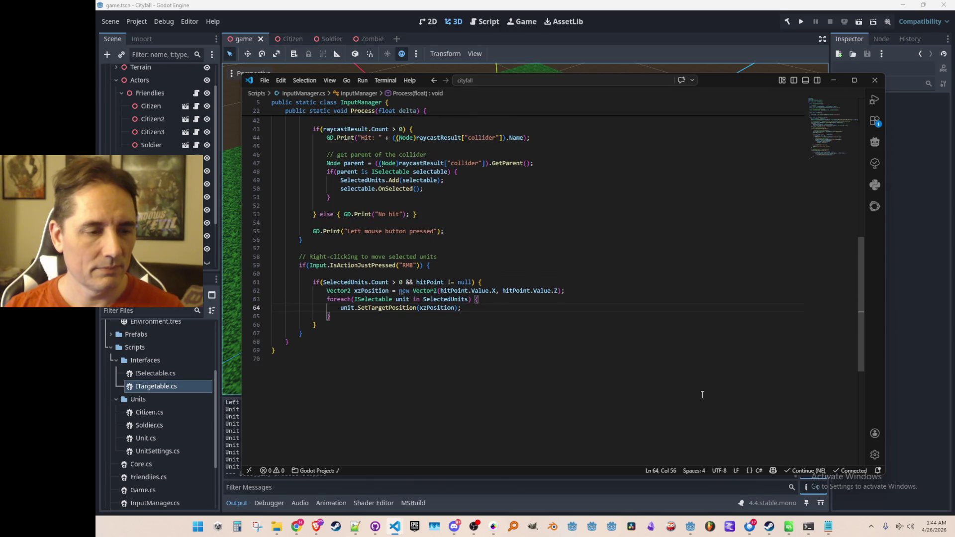
scroll(728, 423, "down", 2)
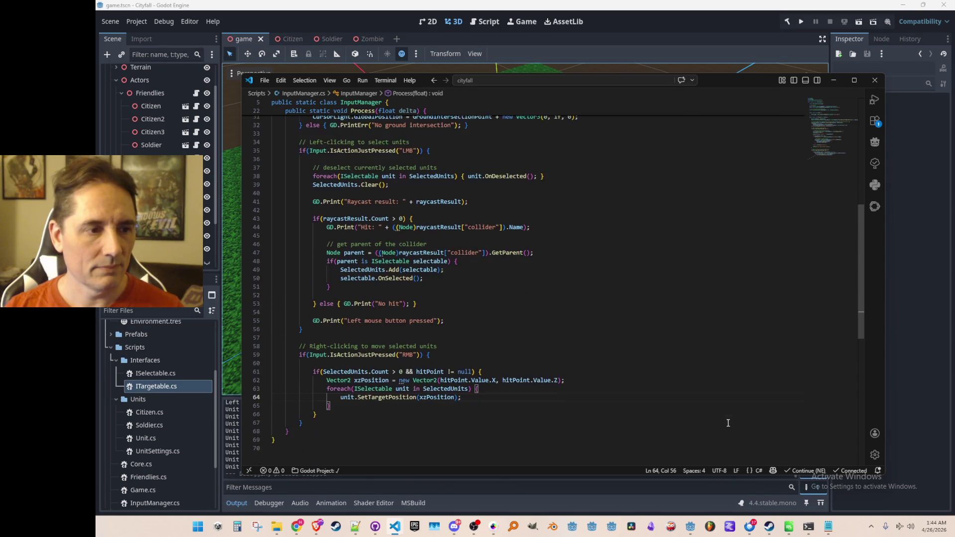
scroll(721, 420, "up", 1)
scroll(721, 420, "up", 3)
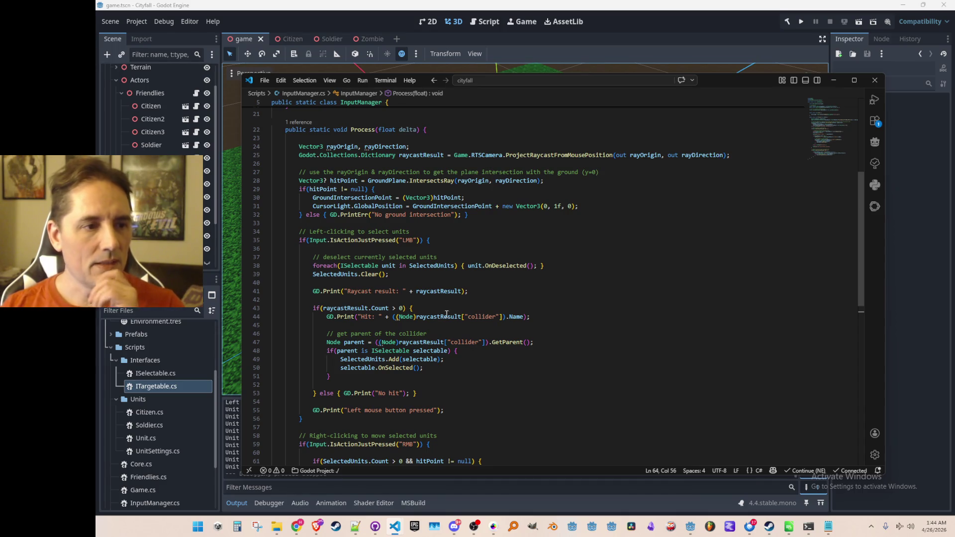
scroll(446, 314, "down", 1)
left_click(623, 284)
key("Home")
key("Home")
key("Up")
key("Up")
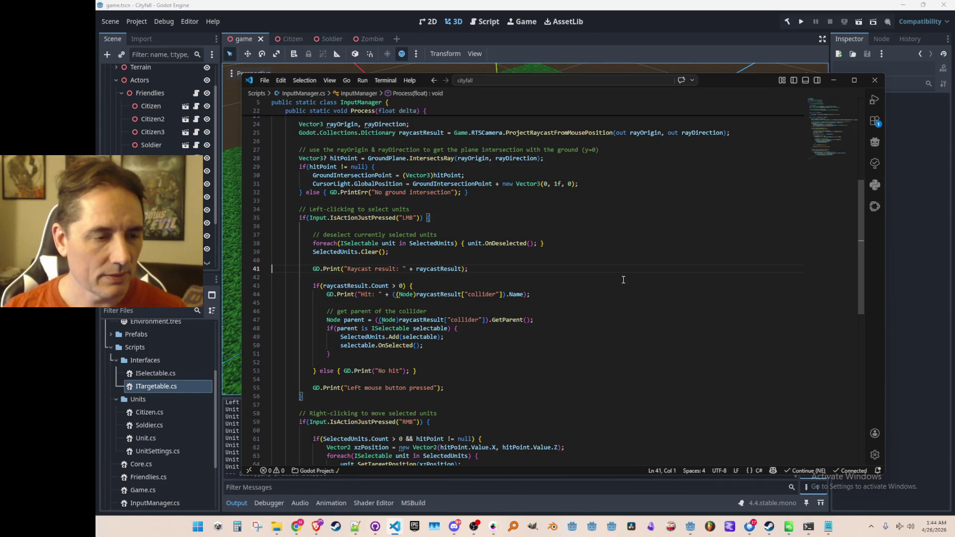
key("Down")
key("Down")
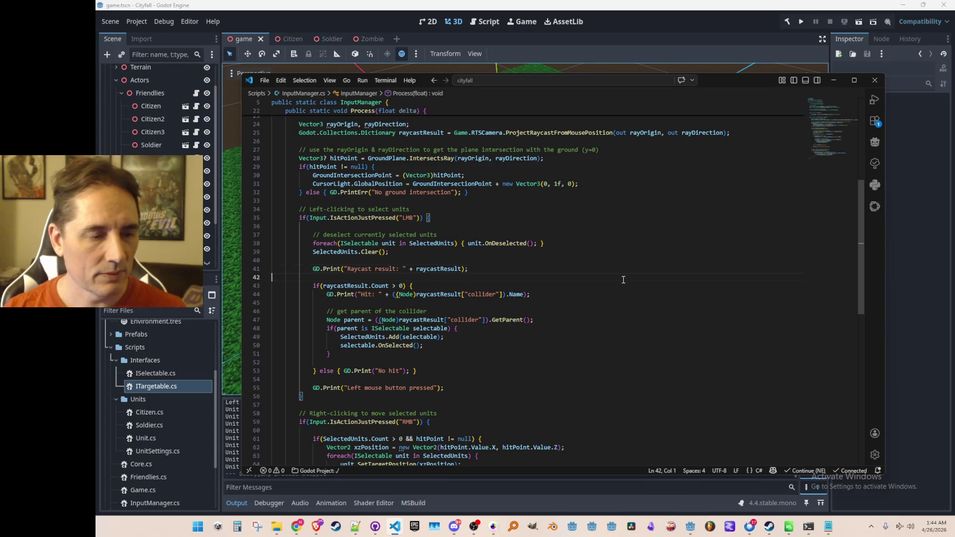
key("shift+Down")
key("shift+Down")
key("shift+Down")
key("shift+Down")
key("shift+Down")
key("ctrl+c")
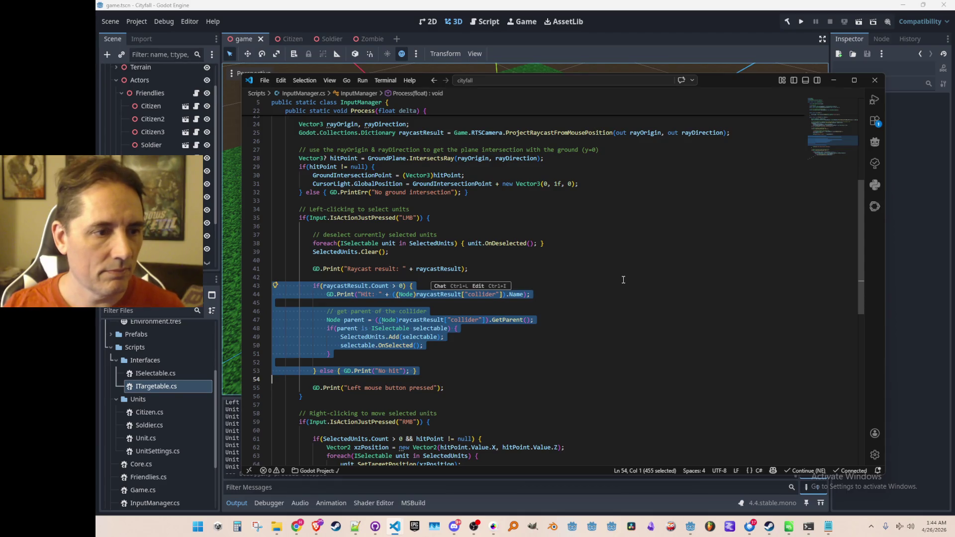
Step: Delete the raycast hit block, then undo to restore it and deselect
key("Delete")
key("BackSpace")
key("Up")
key("ctrl+z")
key("ctrl+z")
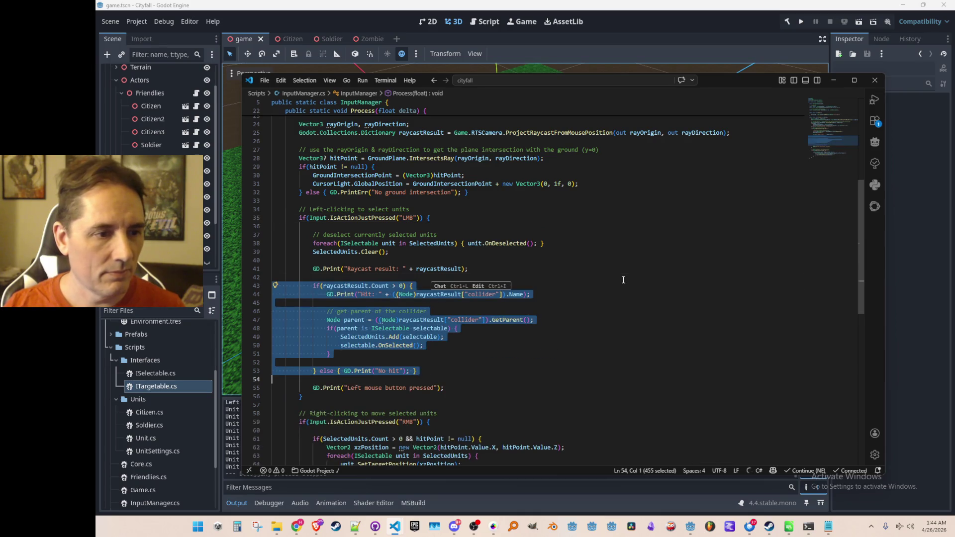
key("Left")
key("Down")
key("Down")
key("Up")
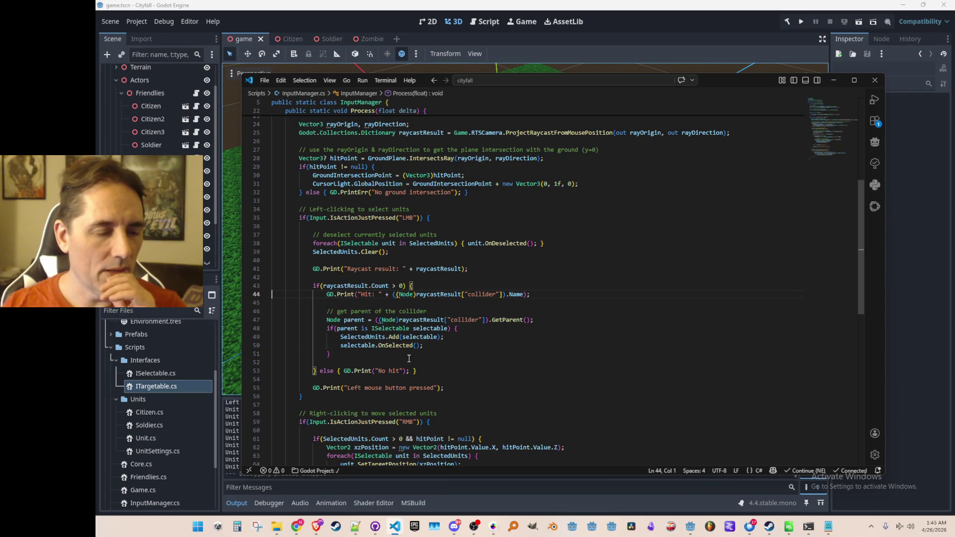
Step: Highlight the raycastResult uses, then select and copy the raycast hit block
scroll(423, 348, "down", 1)
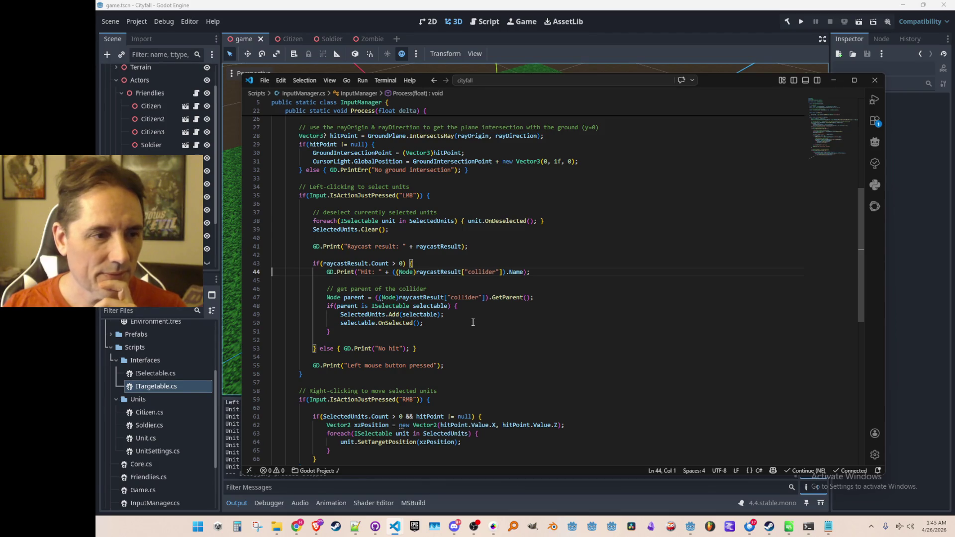
scroll(473, 321, "up", 1)
scroll(356, 175, "up", 1)
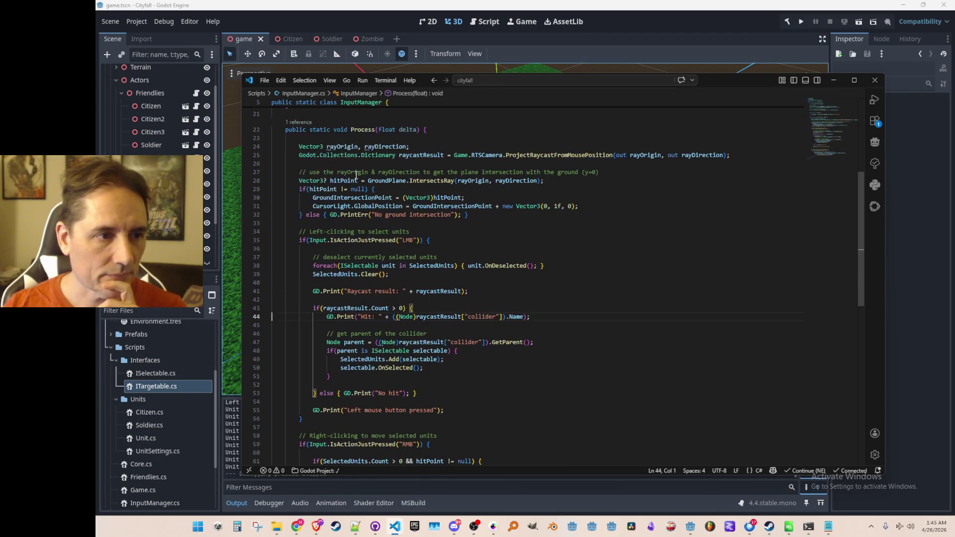
double_click(421, 155)
scroll(603, 315, "down", 4)
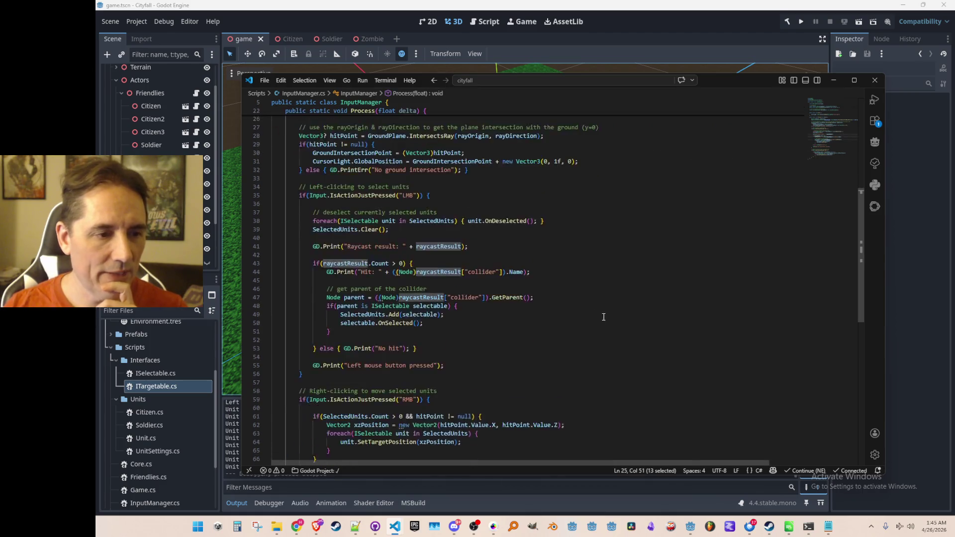
scroll(620, 309, "up", 1)
left_click(663, 218)
key("Home")
key("Home")
key("shift+Down")
key("shift+Down")
key("shift+Down")
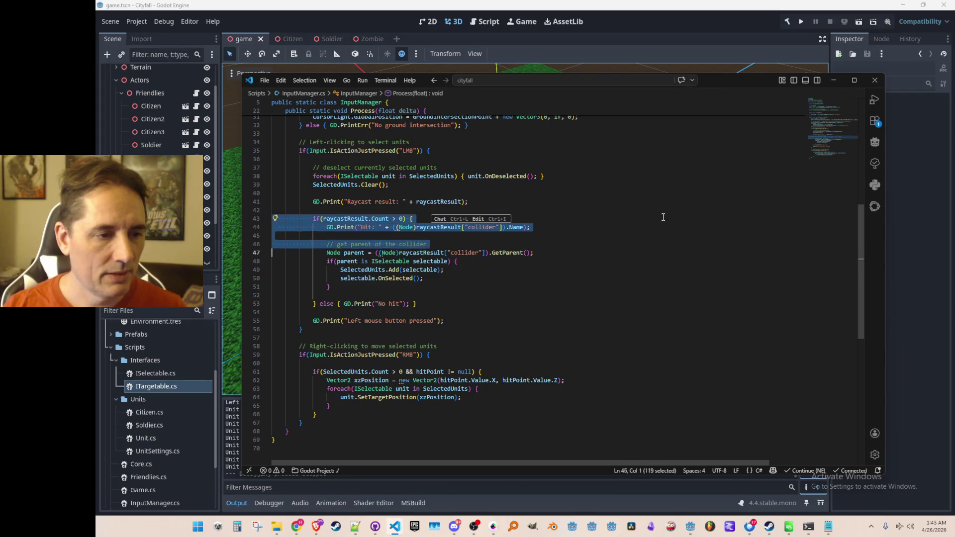
Step: Paste the raycast hit block into the empty line of the right-click branch
left_click(663, 218)
scroll(671, 259, "down", 4)
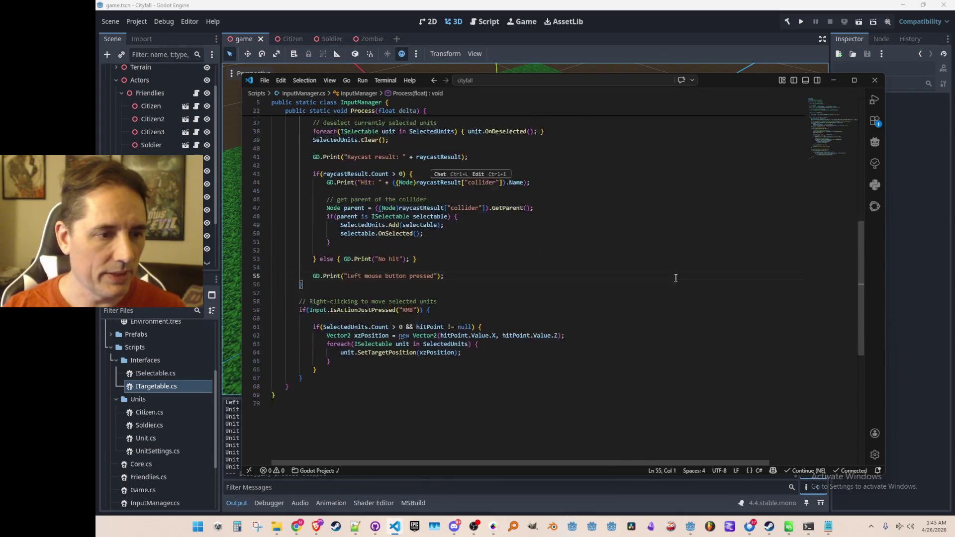
left_click(691, 265)
key("Down")
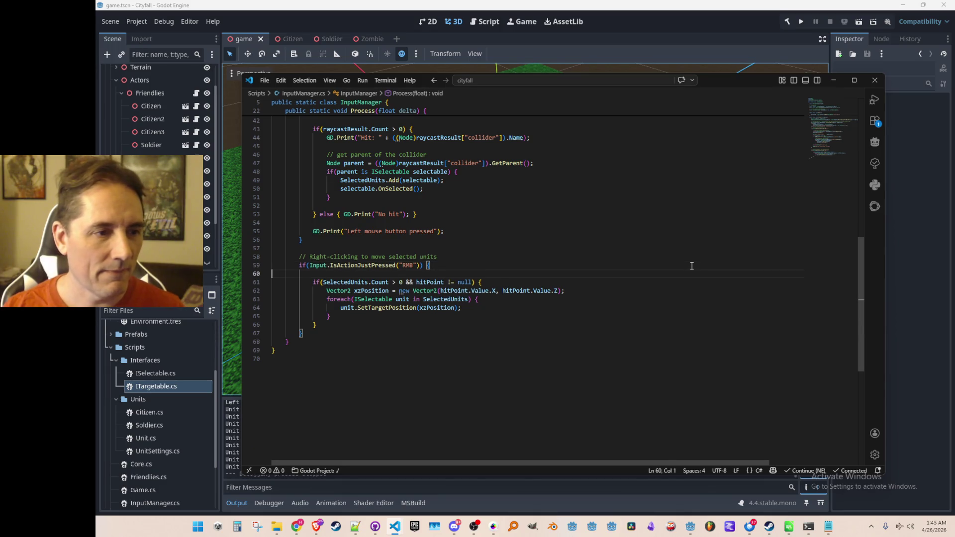
key("ctrl+v")
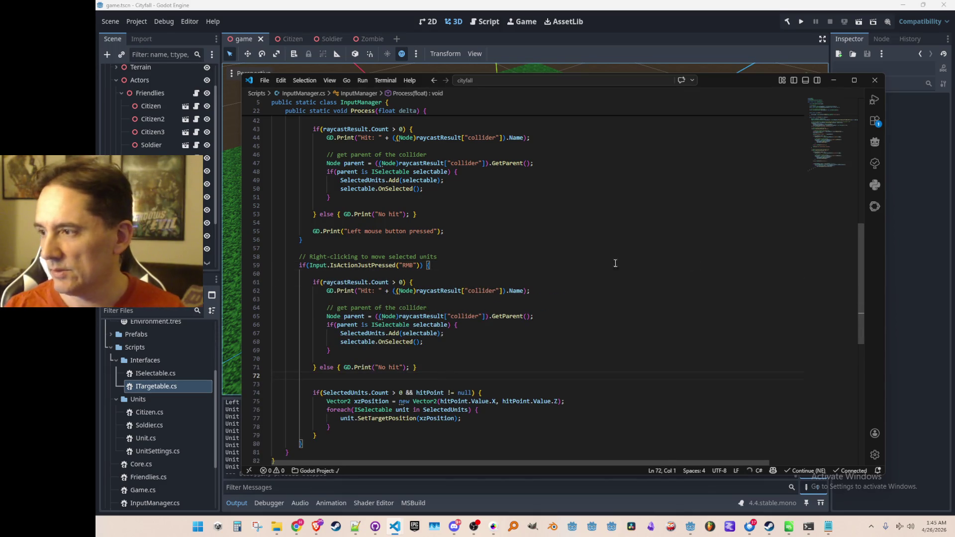
Step: Change the pasted check's ISelectable type to ITargetable and accept the targetable renames
scroll(595, 294, "down", 1)
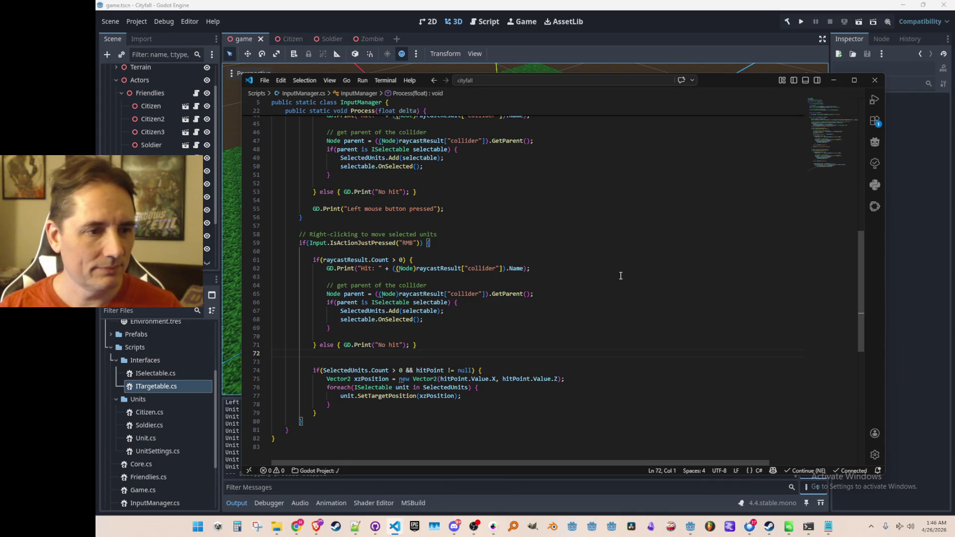
key("Up")
key("Up")
key("Up")
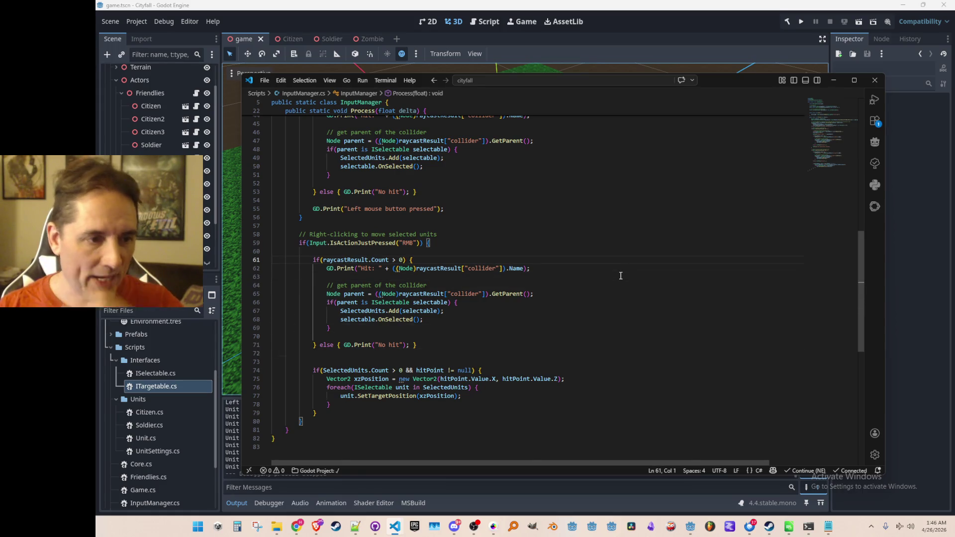
key("Down")
key("Down")
key("Down")
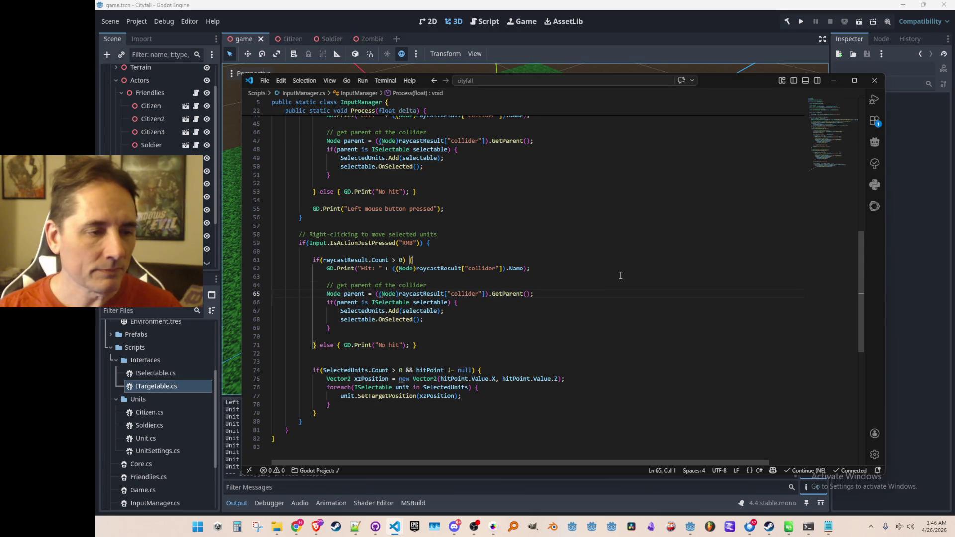
key("Down")
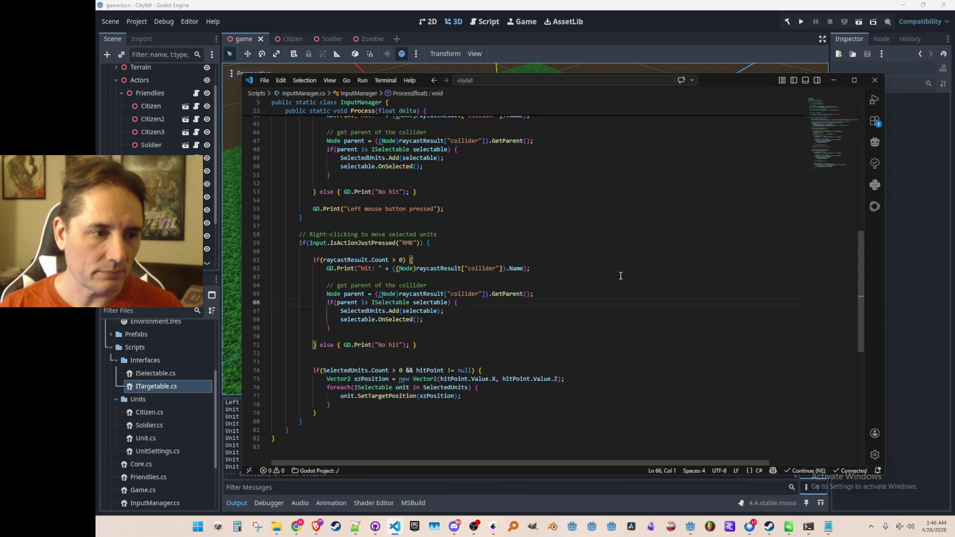
key("ctrl+Right")
key("ctrl+Right")
key("ctrl+Right")
key("ctrl+shift+Left")
type("ITa")
key("Tab")
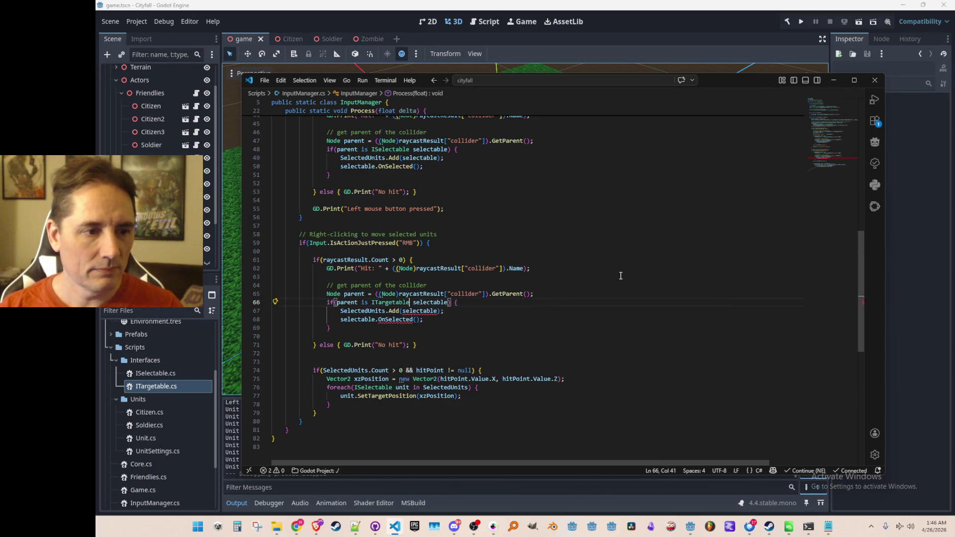
key("Right")
key("ctrl+shift+Right")
key("Tab")
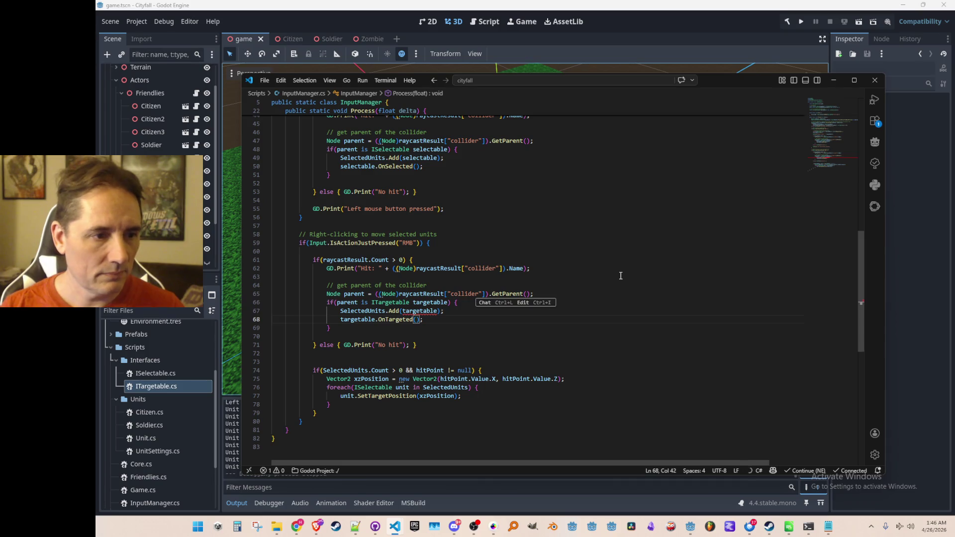
Step: Add a foreach over the selected ISelectable units calling SetTargetUnit(targetable)
key("Up")
key("End")
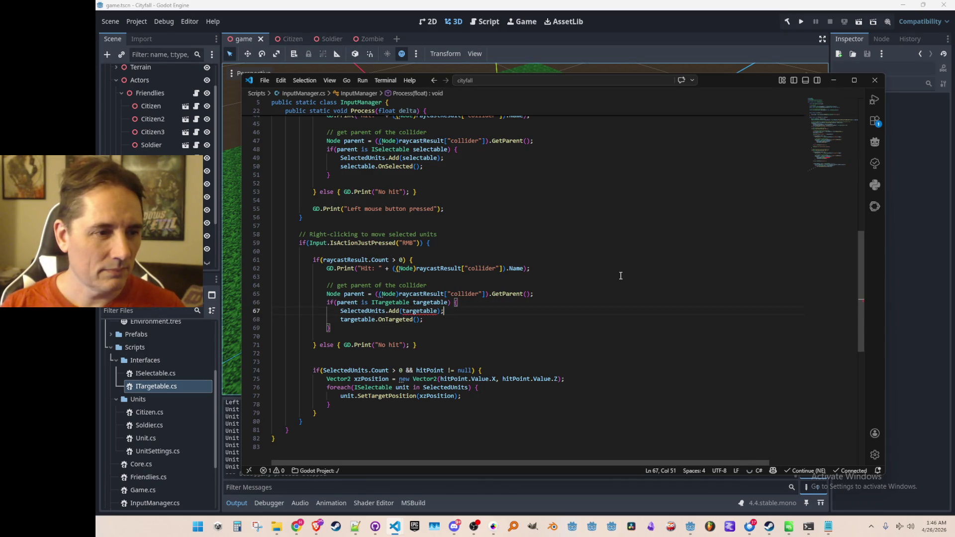
key("Return")
type("f")
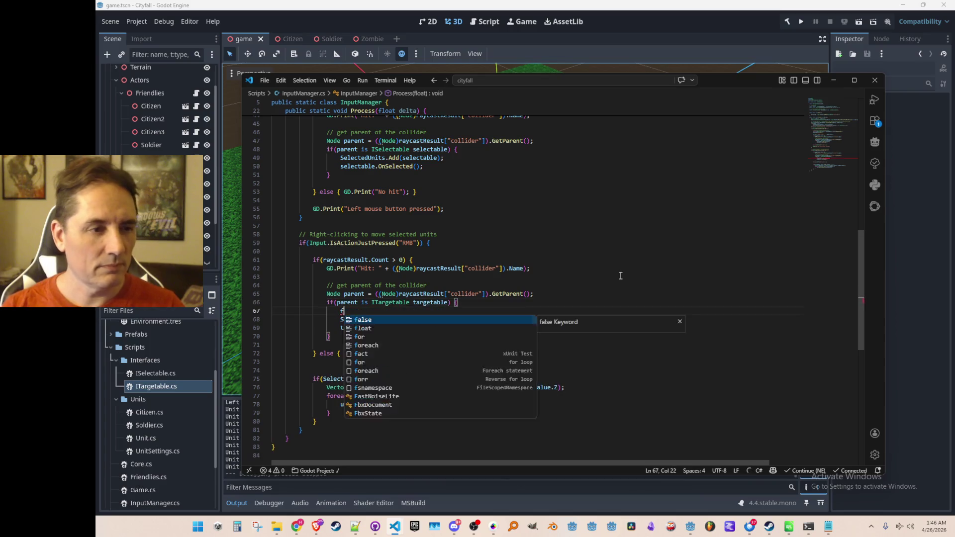
type("oreach(var")
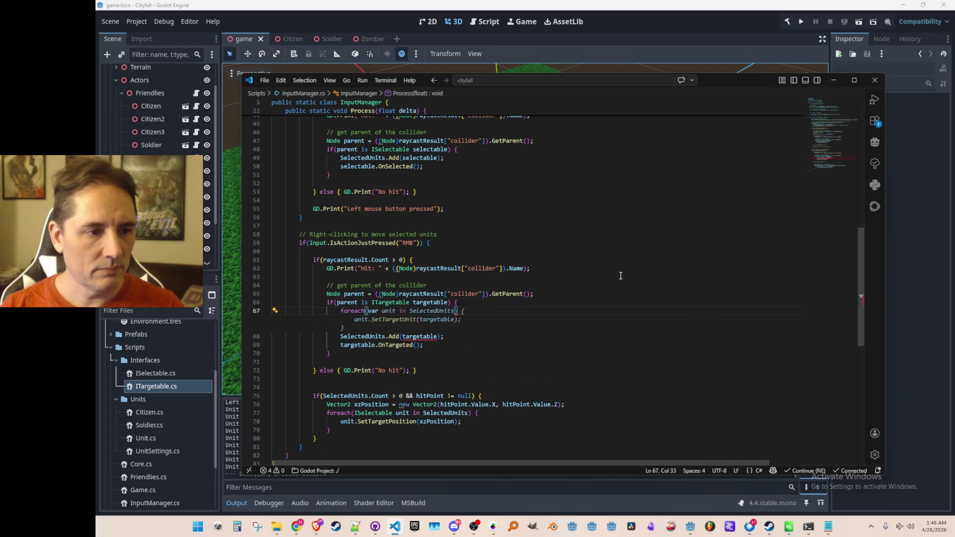
key("BackSpace")
key("BackSpace")
key("BackSpace")
key("BackSpace")
type("Selectable")
key("ctrl+BackSpace")
type("ISelectable)")
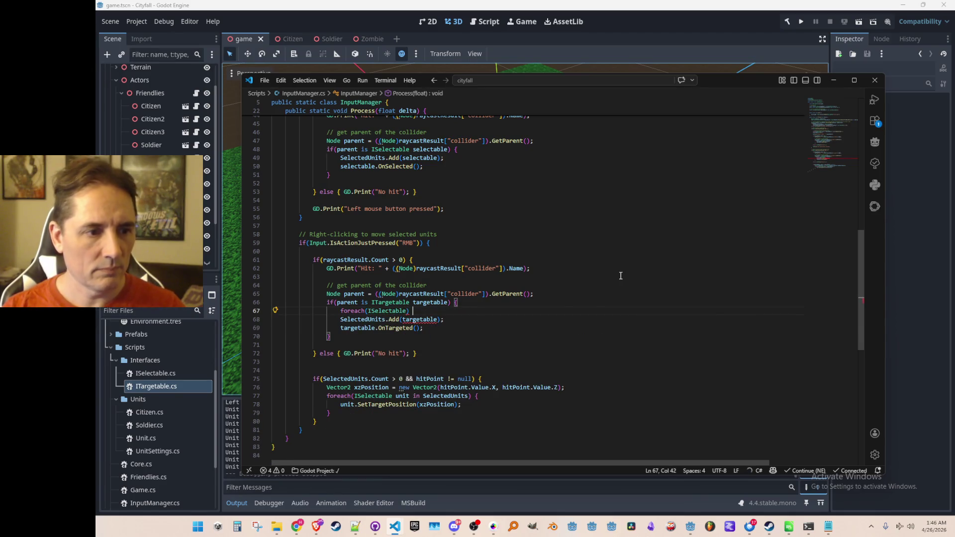
key("Tab")
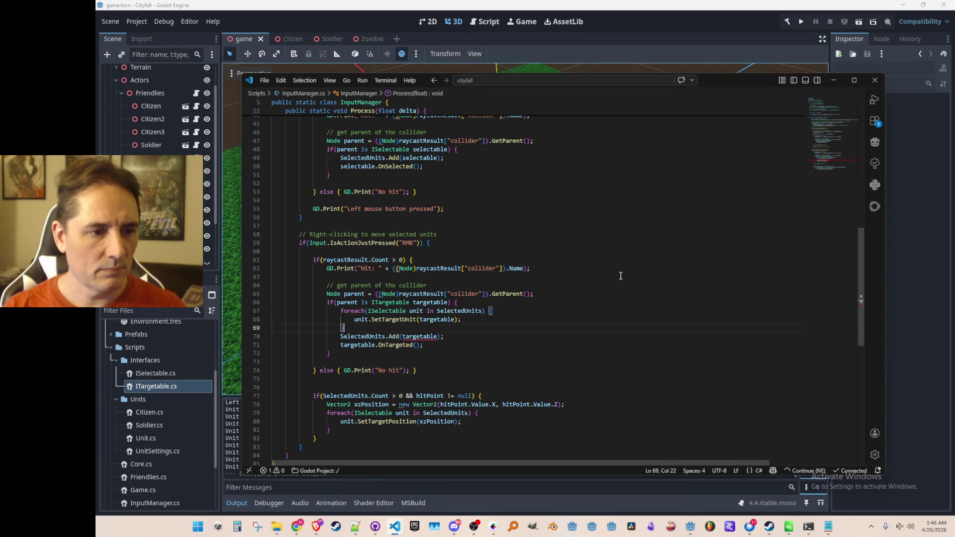
Step: Delete the SelectedUnits.Add line, keeping the OnTargeted call after the loop
key("Right")
key("shift+Down")
key("shift+Down")
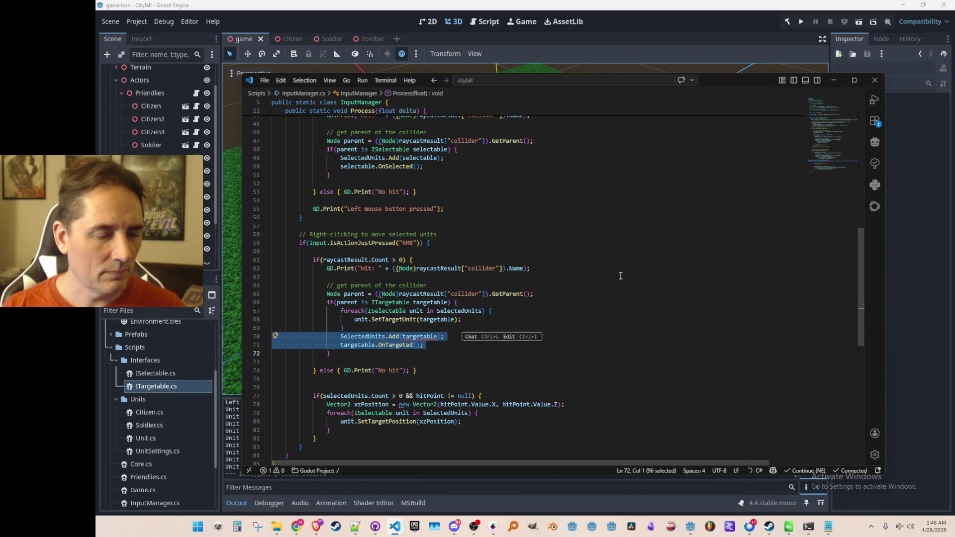
key("shift+Up")
key("Delete")
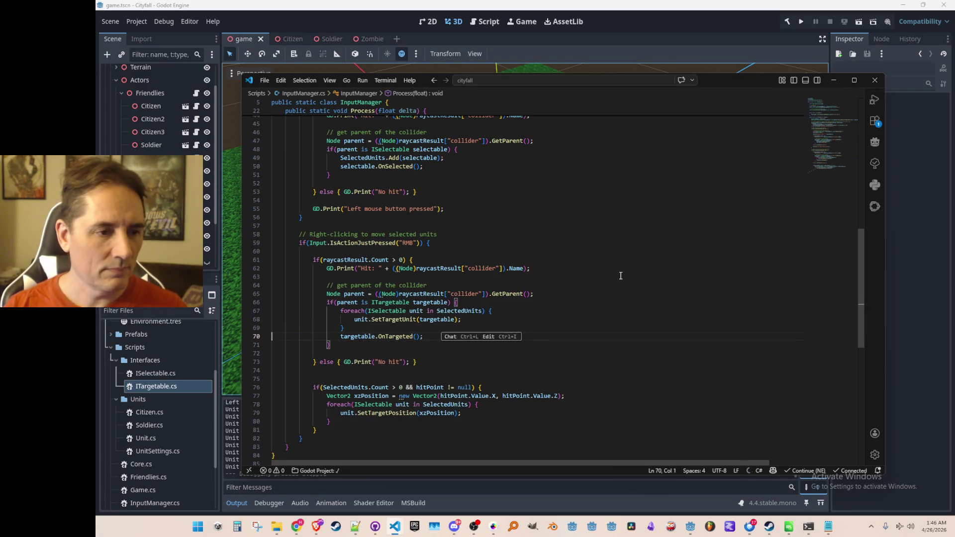
key("Down")
left_click(631, 335)
key("Home")
key("Home")
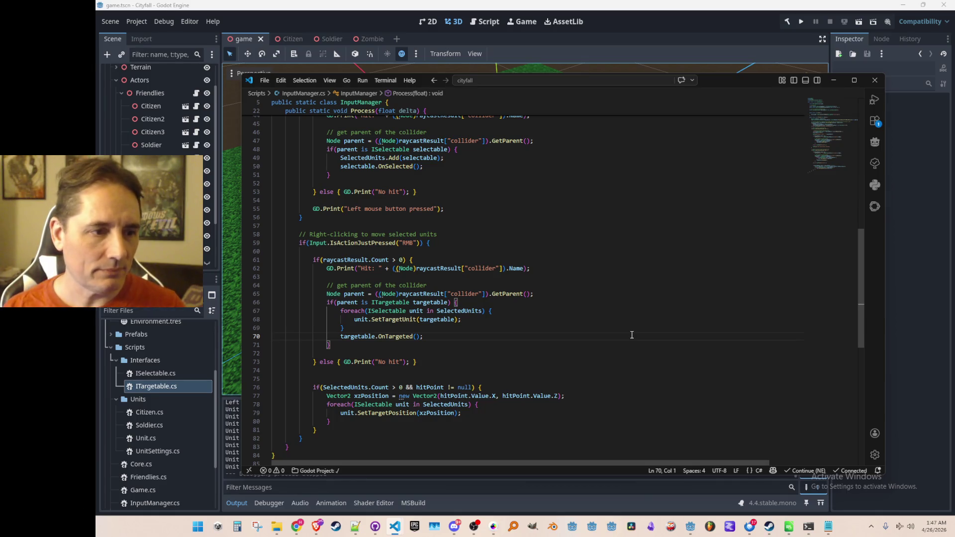
scroll(453, 314, "down", 1)
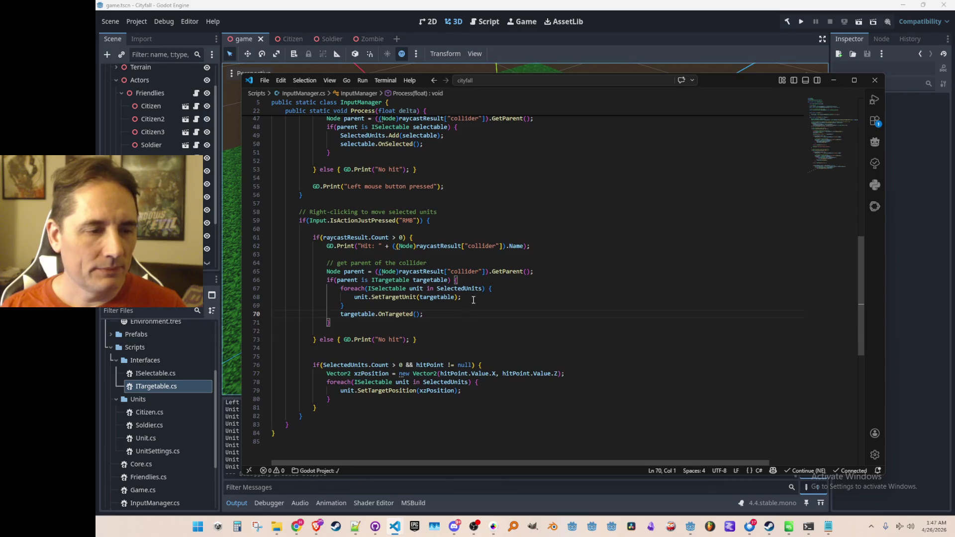
Step: Delete the 'No hit' else branch and the extra blank lines after it
left_click(468, 327)
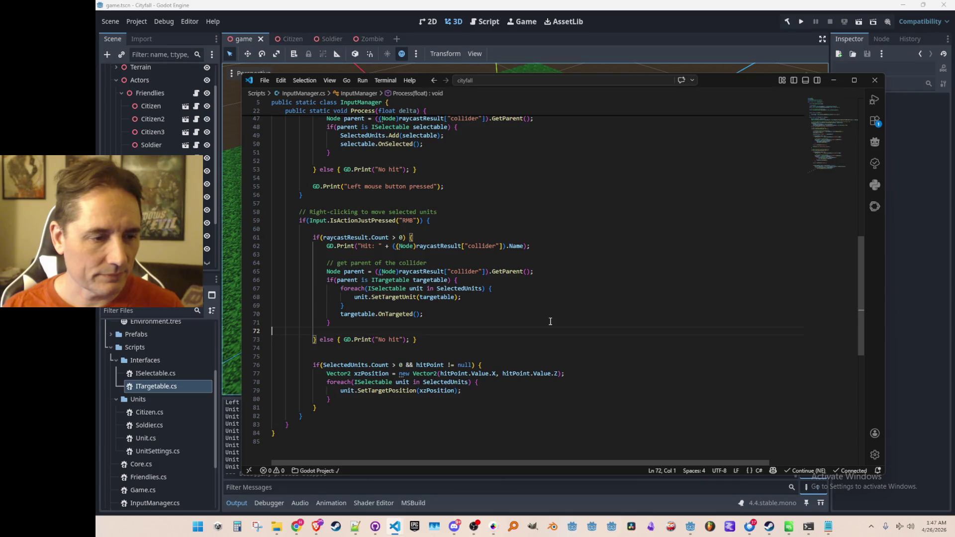
key("Down")
key("End")
key("ctrl+shift+Left")
key("ctrl+shift+Left")
key("ctrl+shift+Left")
key("Delete")
key("Up")
key("Delete")
key("Down")
key("Delete")
key("Up")
Step: Review the raycastResult condition and unit loop, then select the raycastResult if-block (lines 61–72)
scroll(356, 260, "up", 1)
left_click(357, 259)
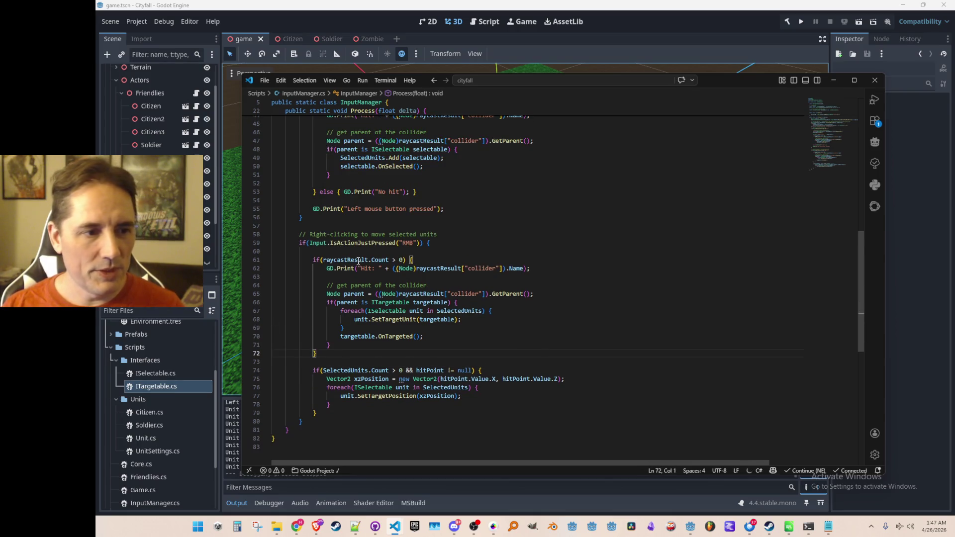
left_click(410, 259)
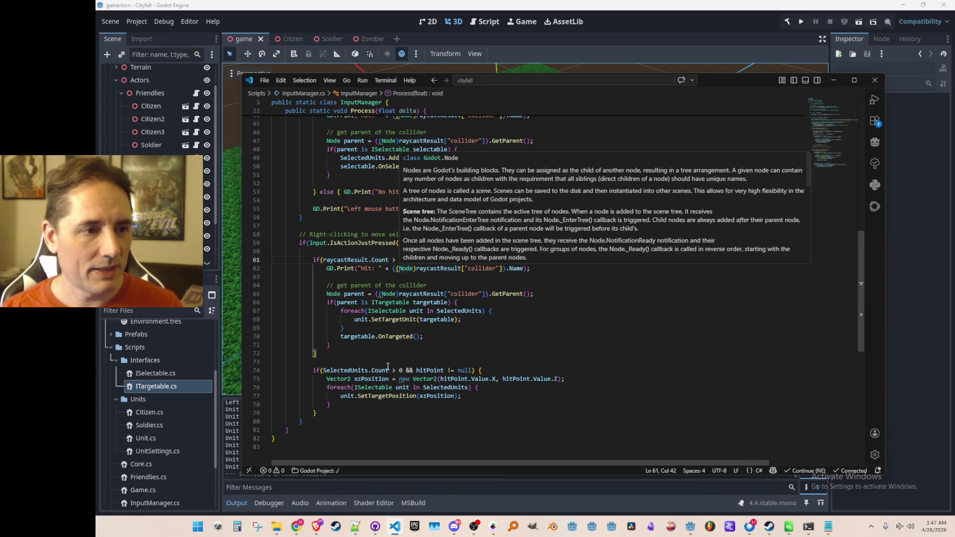
key("Down")
key("Down")
key("Down")
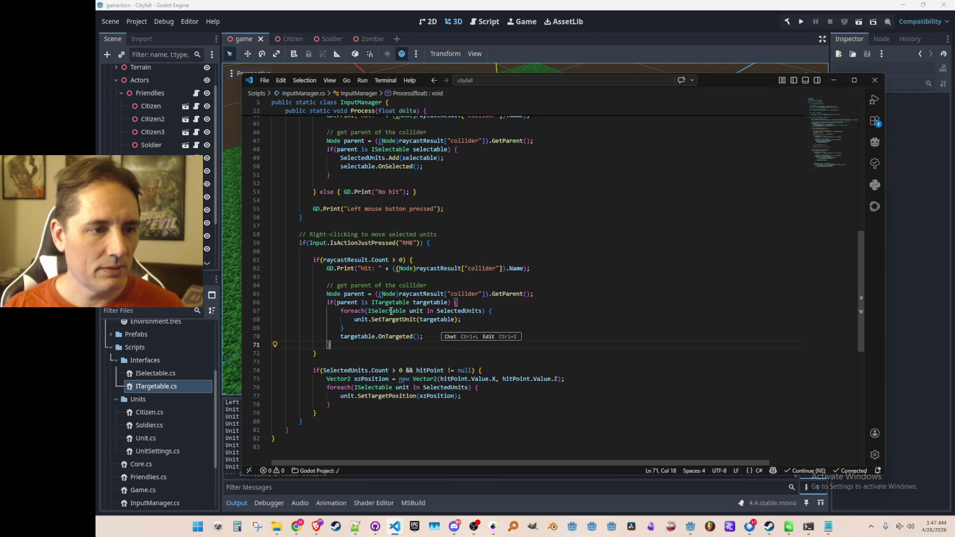
left_click(392, 311)
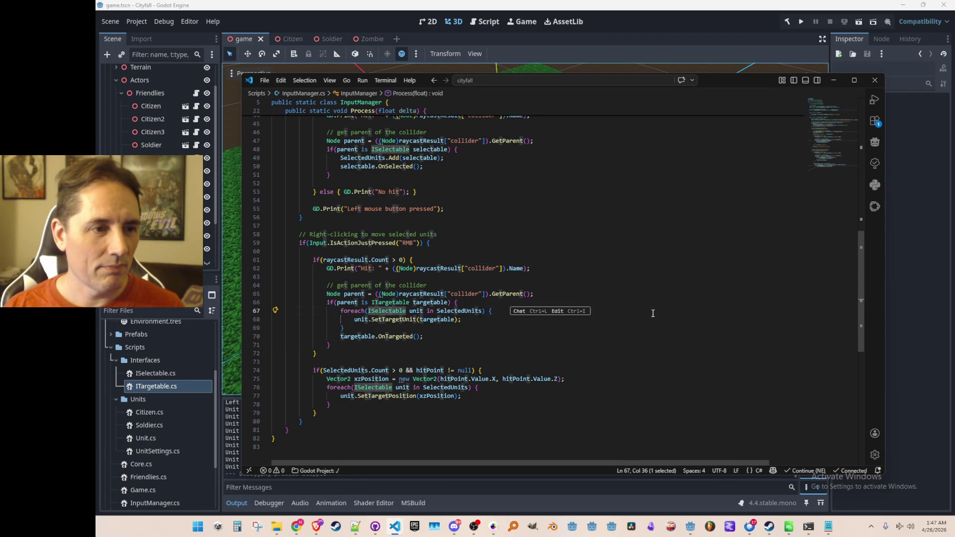
key("End")
key("Down")
key("Down")
key("Down")
key("Home")
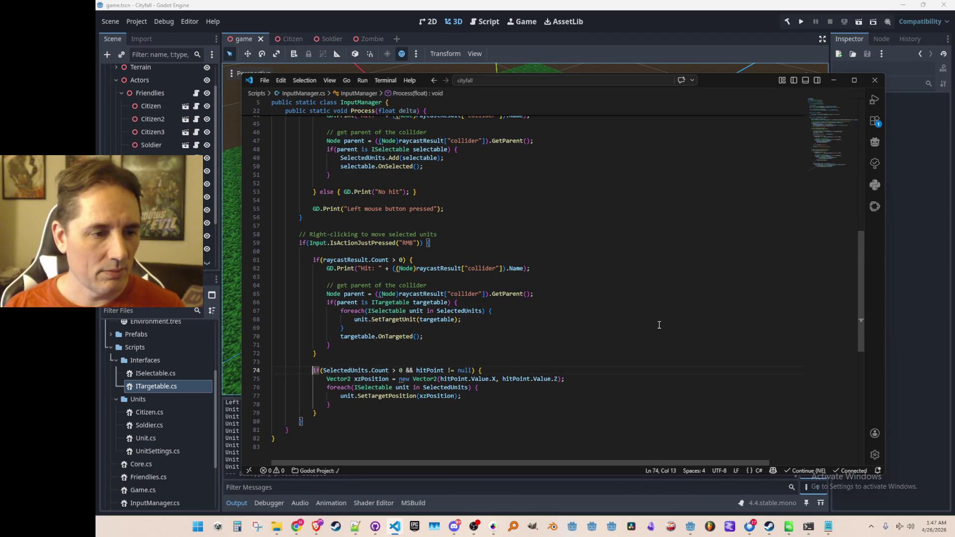
scroll(659, 325, "down", 2)
key("Up")
key("Up")
key("Up")
key("Home")
key("shift+Down")
key("shift+Down")
key("shift+Down")
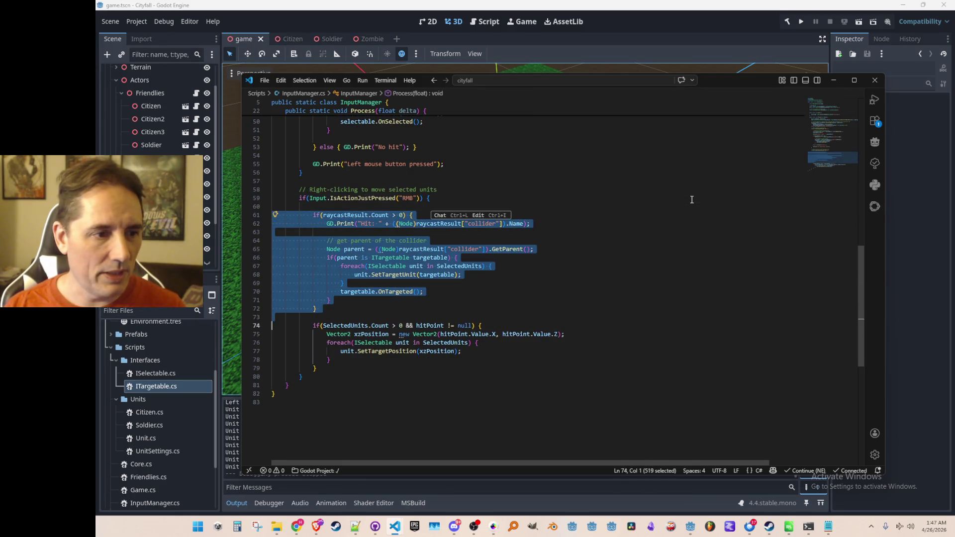
Step: Move the raycastResult targeting block inside the SelectedUnits.Count > 0 check, indented one level
key("Delete")
key("Delete")
key("End")
key("Return")
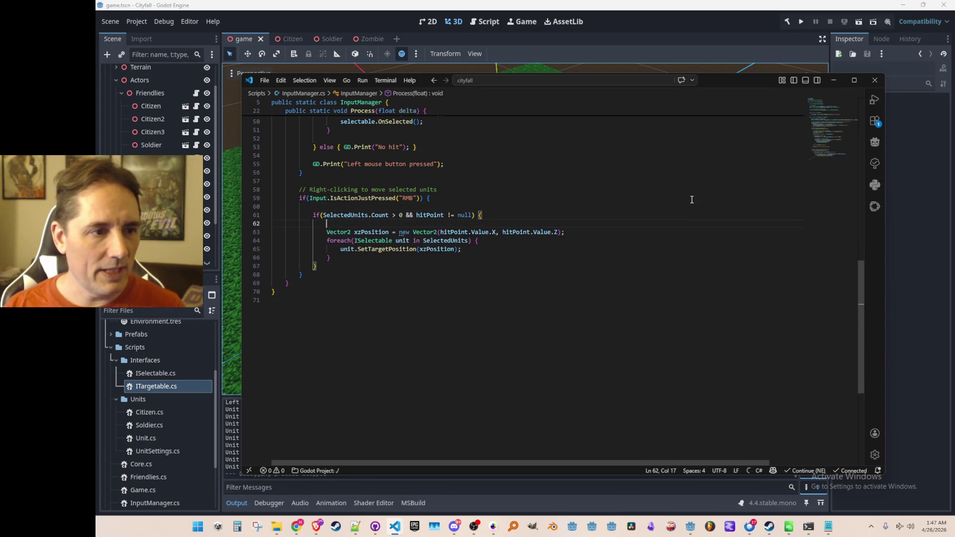
type("if(raycastResult.Count > 0) {                     GD.Print(\"Hit: \" + ((Node)raycastResult[\"collider\"]).Name);                      // get parent of the collider                     Node parent = ((Node)raycastResult[\"collider\"]).GetParent();                     if(parent is ITargetable targetable) {                         foreach(ISelectable unit in SelectedUnits) {                             unit.SetTargetUnit(targetable);                         }                         targetable.OnTargeted();                     }                 }")
key("shift+Up")
key("shift+Up")
key("shift+Up")
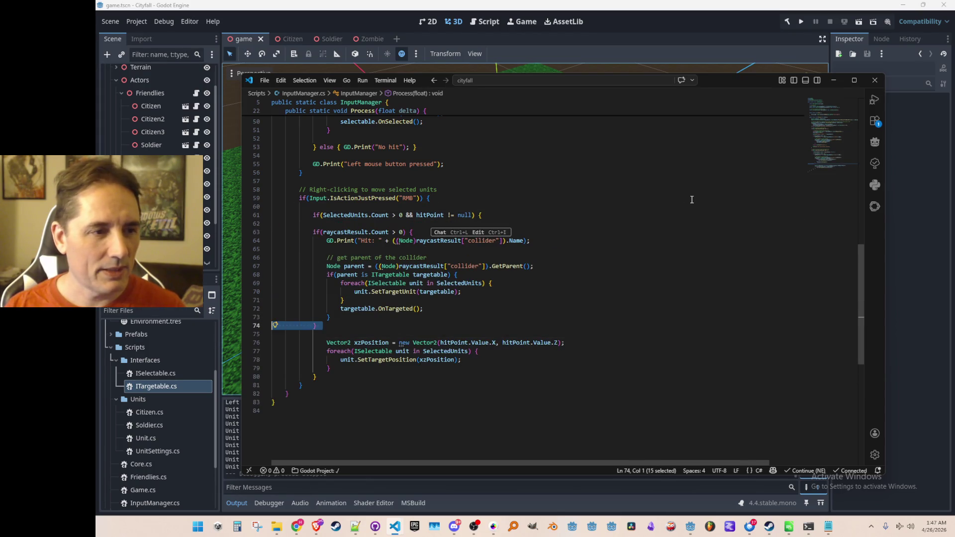
key("shift+Up")
key("shift+Up")
key("Tab")
key("Up")
key("Up")
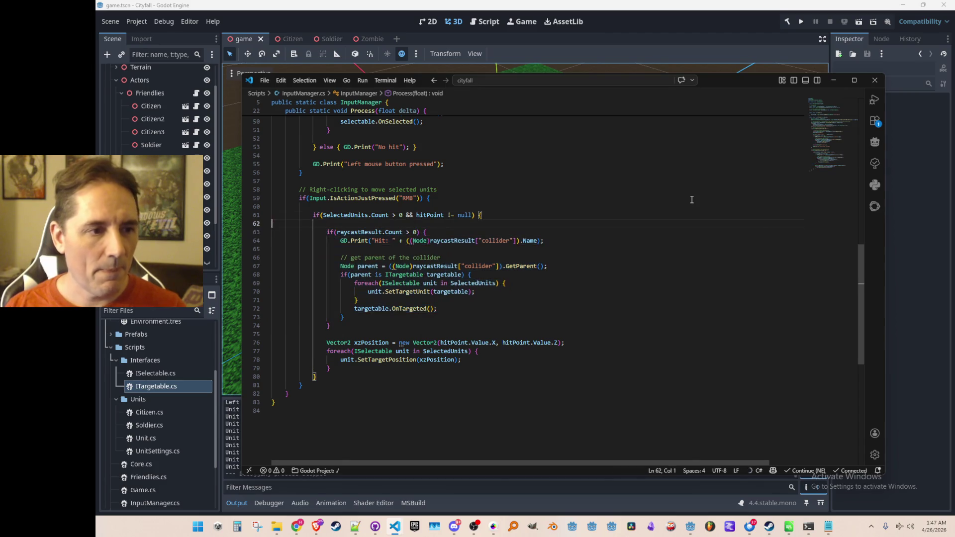
Step: Remove the hitPoint != null condition from the SelectedUnits check
key("End")
key("Left")
key("Left")
key("Left")
key("ctrl+shift+Left")
key("ctrl+shift+Left")
key("ctrl+shift+Left")
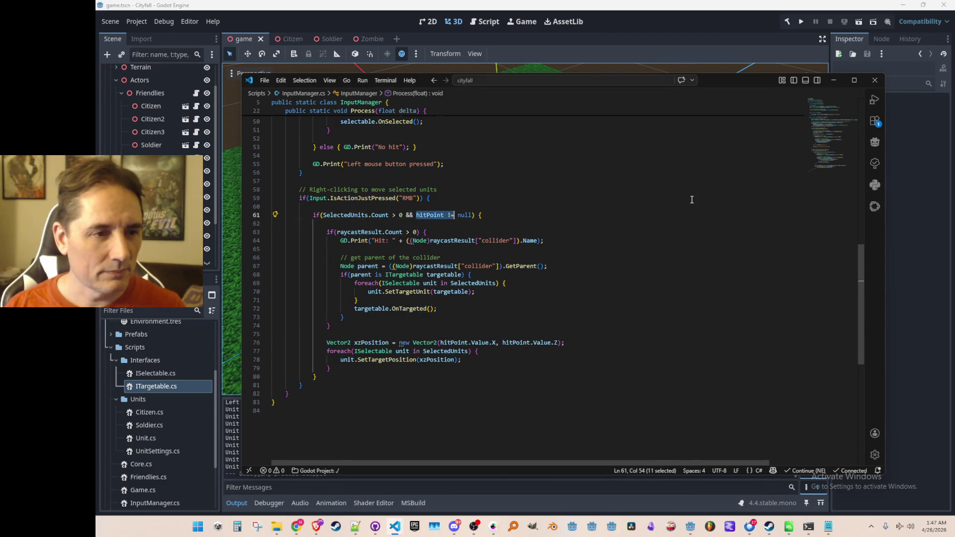
key("BackSpace")
key("BackSpace")
key("BackSpace")
key("BackSpace")
key("Down")
key("Down")
key("Down")
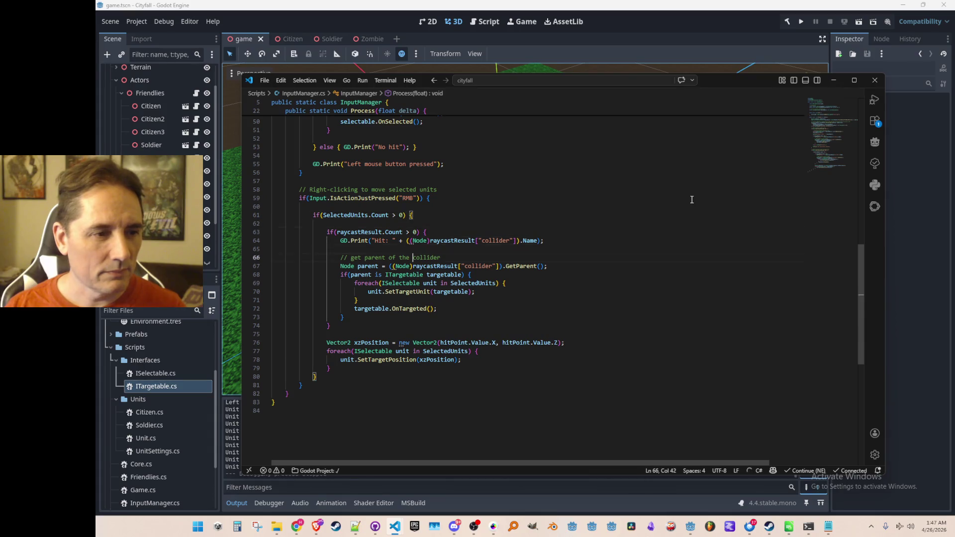
key("Down")
Step: Add 'else if (hitPoint != null) {' after the targeting block, discarding the suggested branch code
type("else if ")
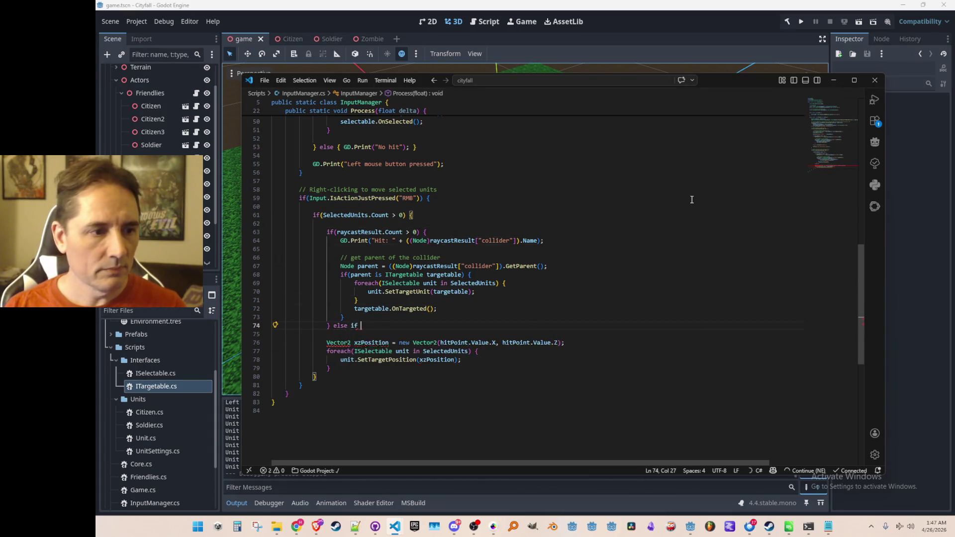
type("(hitPoint != null) {")
key("Tab")
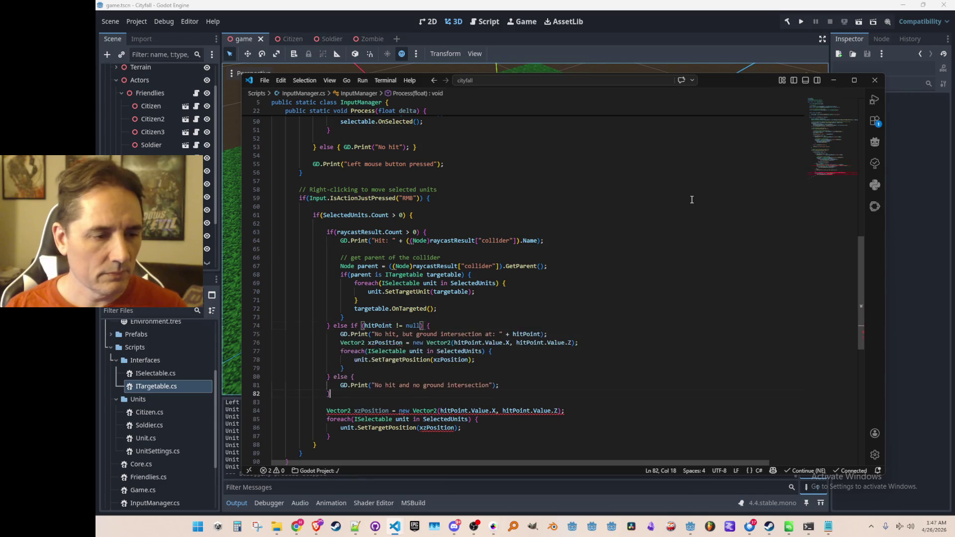
scroll(692, 199, "down", 3)
left_click(700, 261)
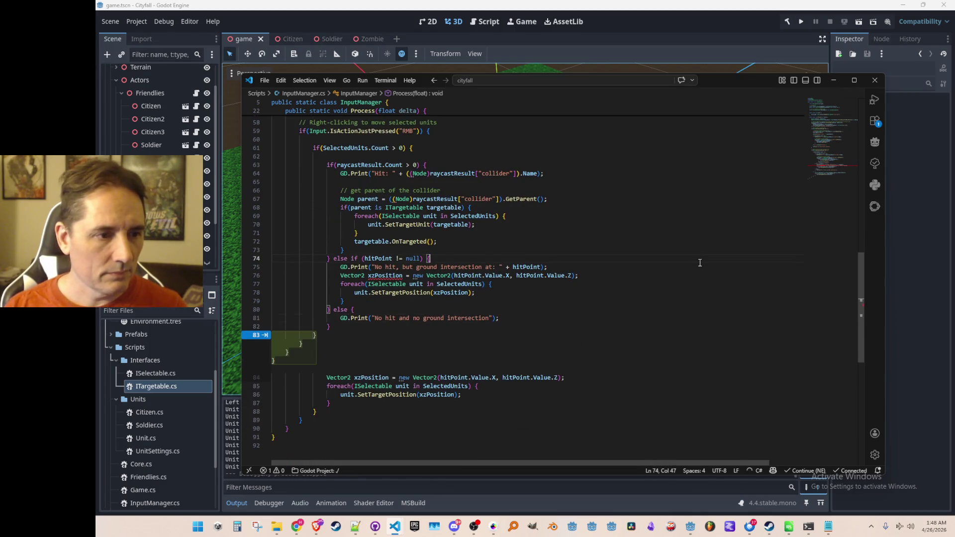
key("Right")
key("shift+Down")
key("shift+Down")
key("shift+Down")
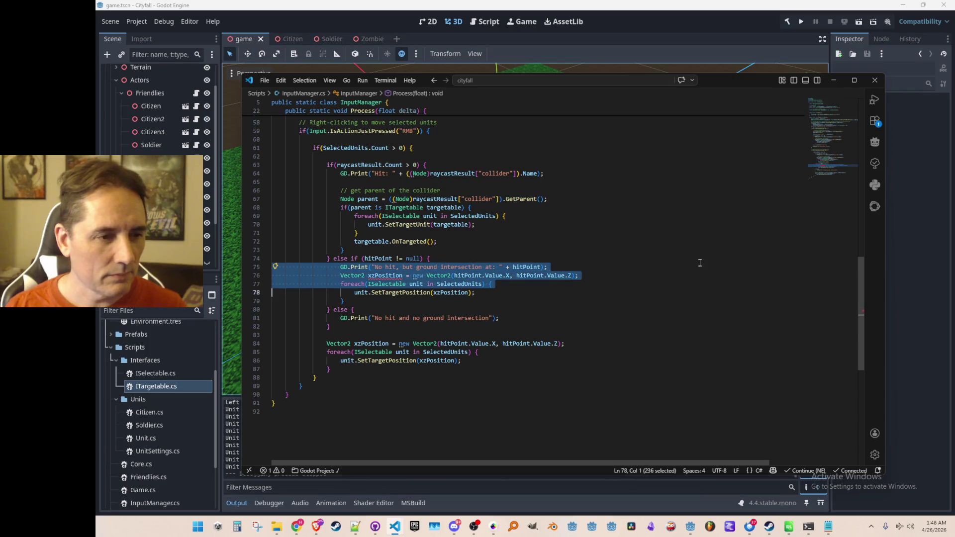
key("shift+Down")
key("shift+Down")
key("Delete")
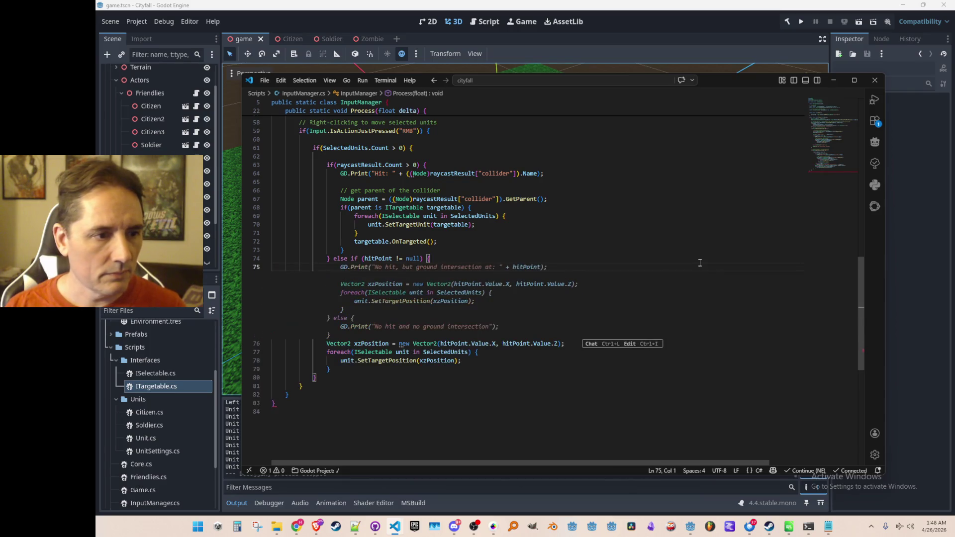
key("Delete")
Step: Indent the movement code into the else-if branch, close it with a brace, and tidy spacing
key("shift+Down")
key("shift+Down")
key("shift+Down")
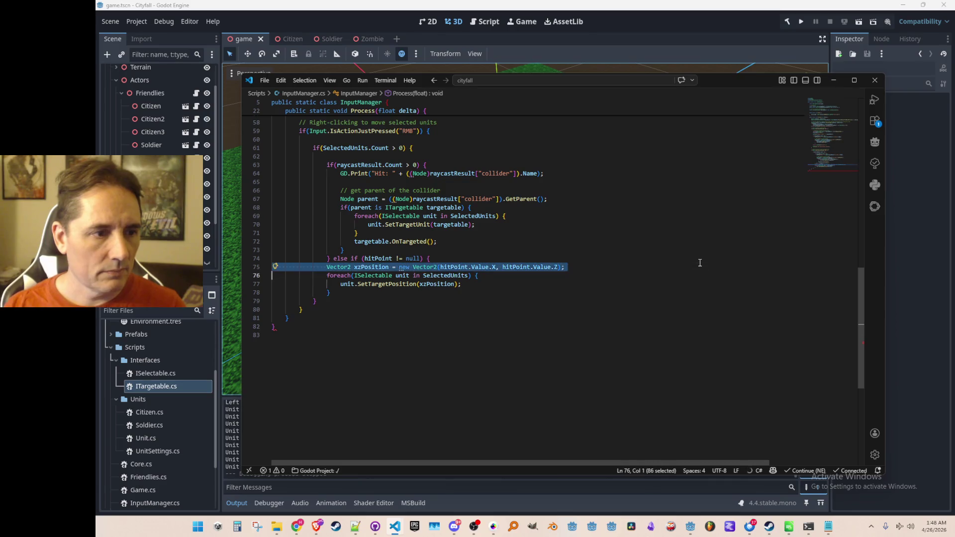
key("Tab")
key("End")
key("Return")
type("}")
key("Up")
key("Up")
key("Up")
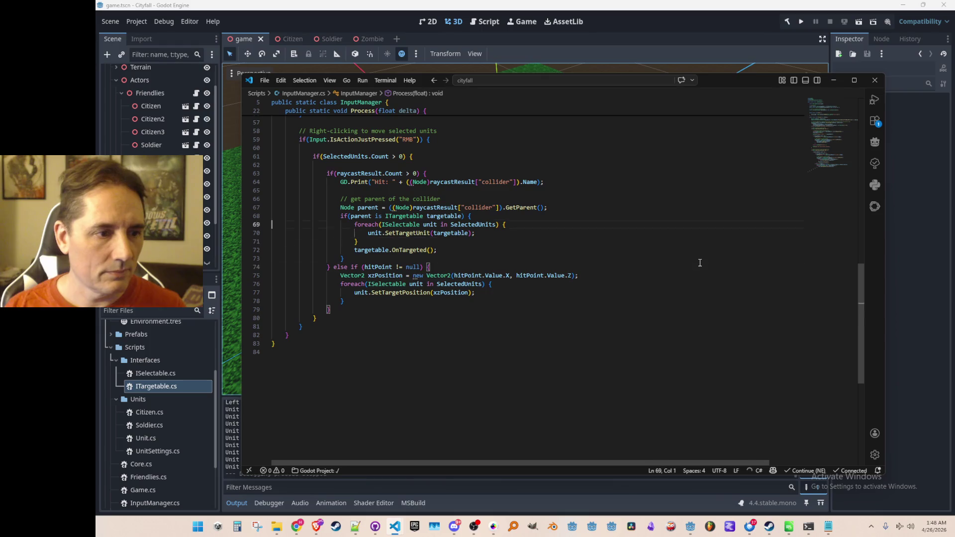
scroll(700, 262, "up", 1)
left_click(616, 334)
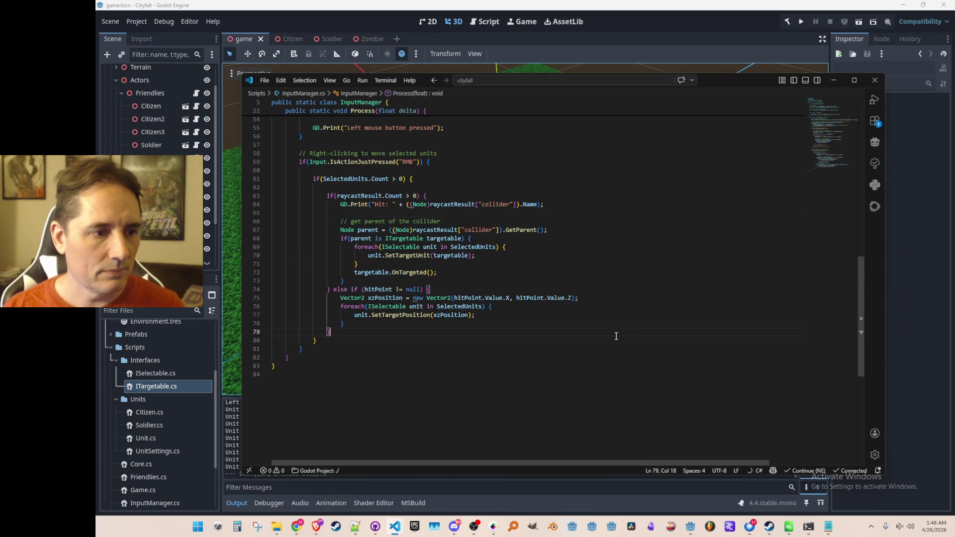
key("Down")
key("Down")
key("Down")
key("Home")
key("Return")
key("Up")
key("Up")
key("Up")
key("Up")
key("Up")
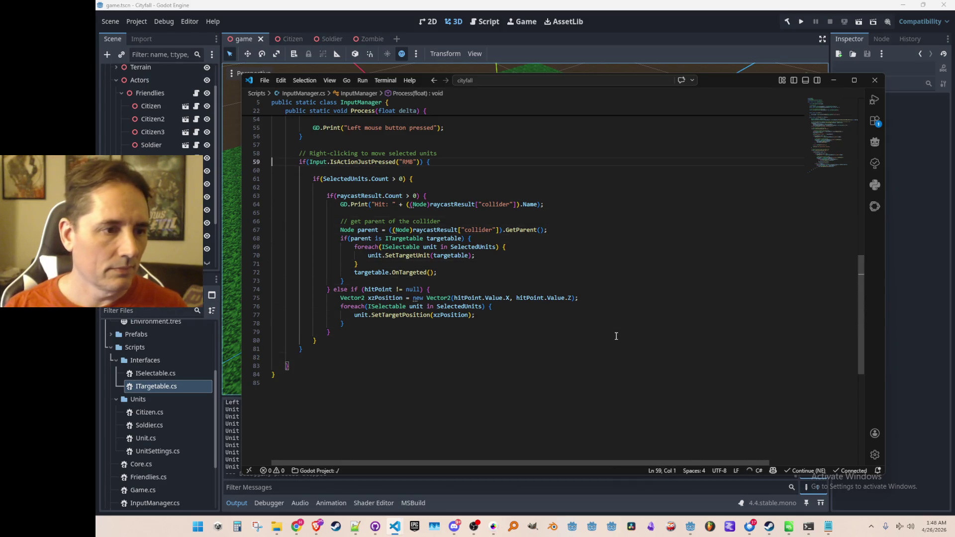
Step: Review the nested targeting block and the get-parent lookup
scroll(610, 336, "up", 2)
scroll(610, 335, "up", 3)
scroll(617, 308, "down", 3)
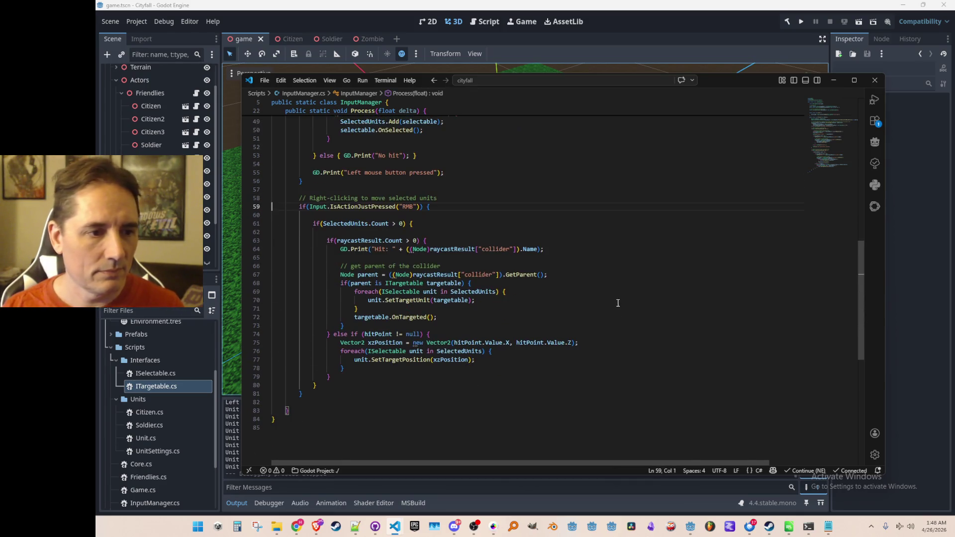
left_click(650, 259)
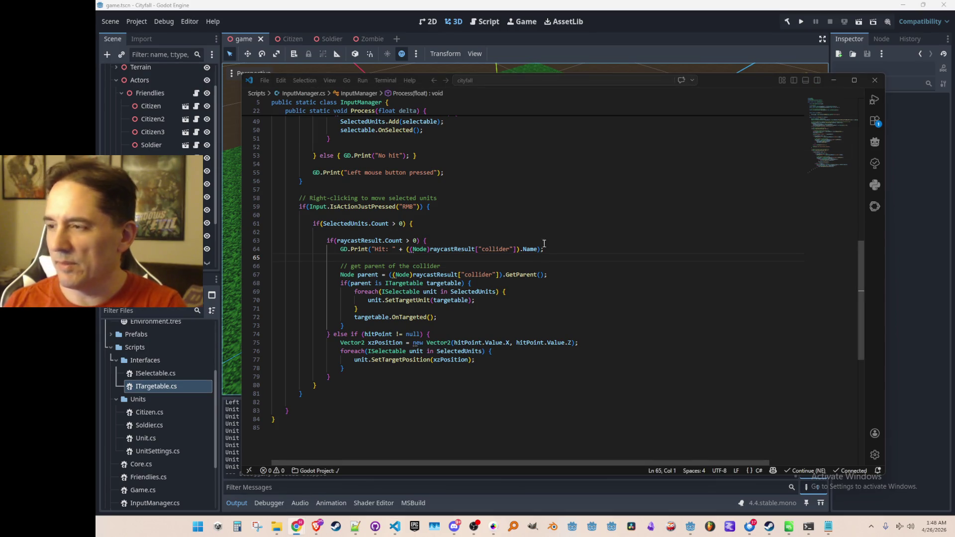
left_click(568, 284)
left_click(613, 265)
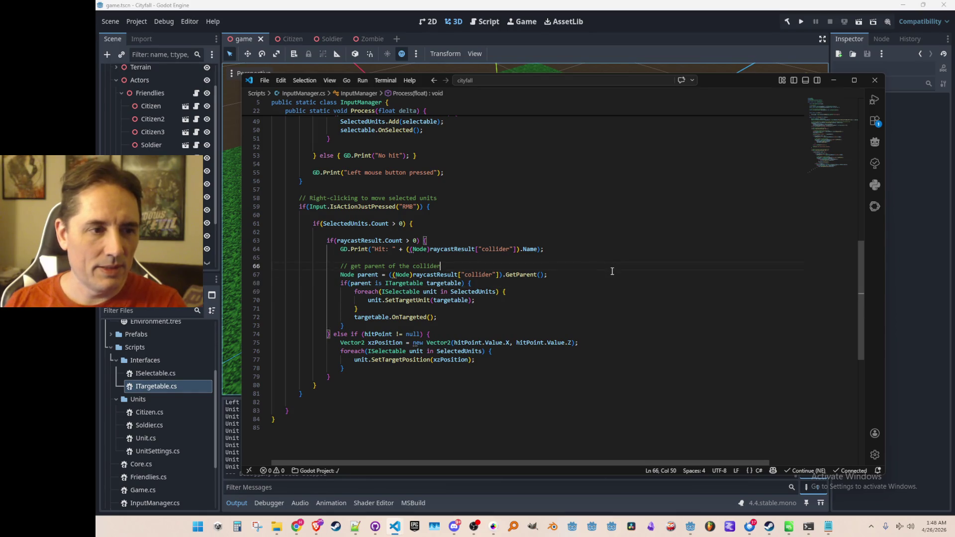
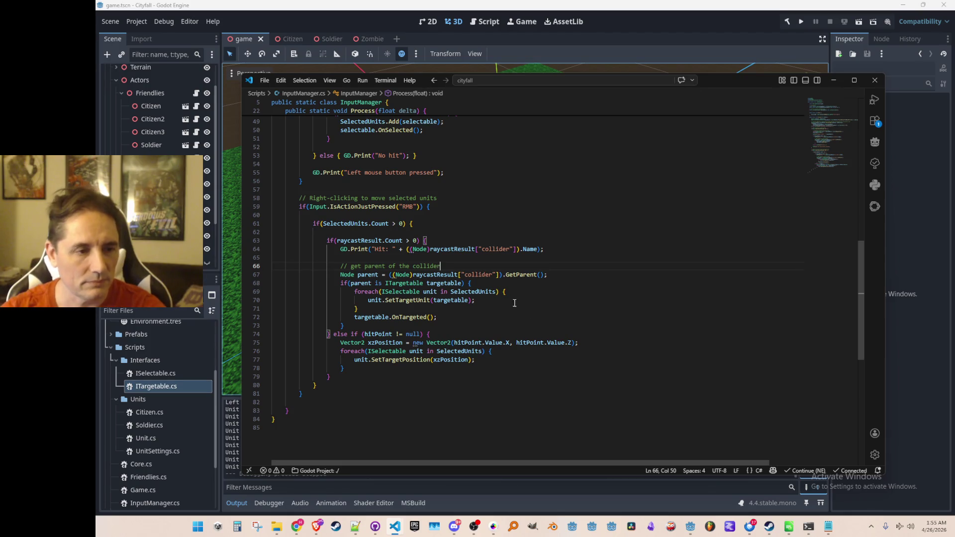
Step: Move the targetable.OnTargeted() call up into the foreach loop over selected units
left_click(637, 300)
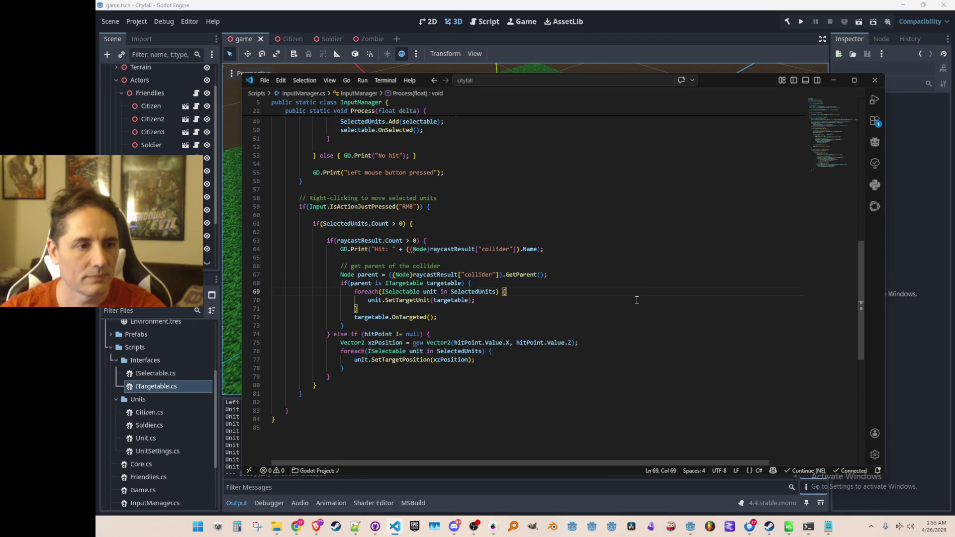
triple_click(666, 320)
key("alt+Up")
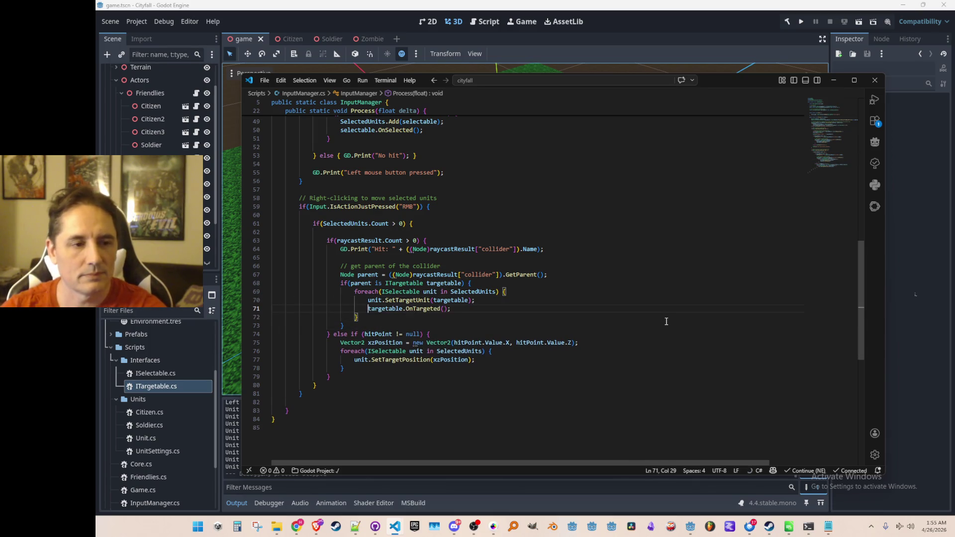
key("Up")
key("Right")
key("Right")
key("Right")
key("Right")
key("Right")
key("Right")
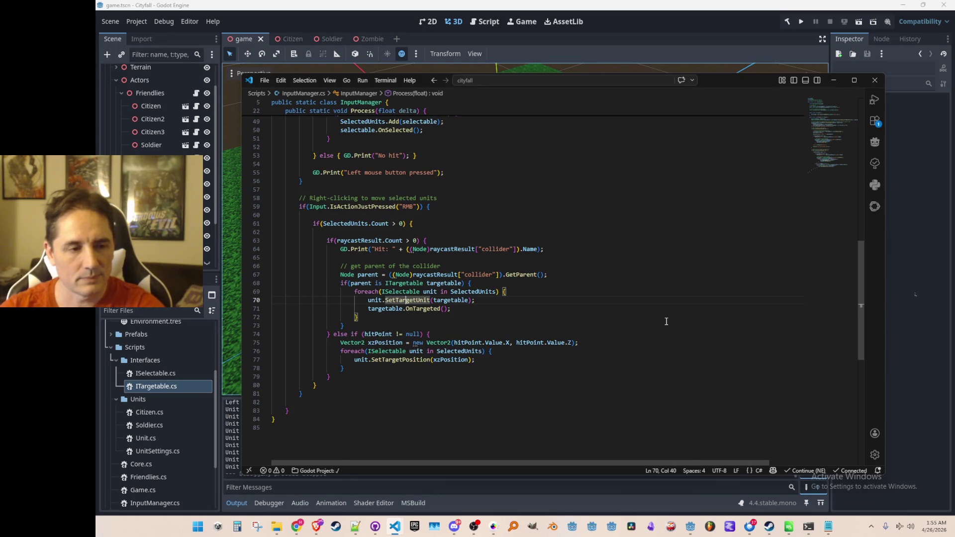
key("Home")
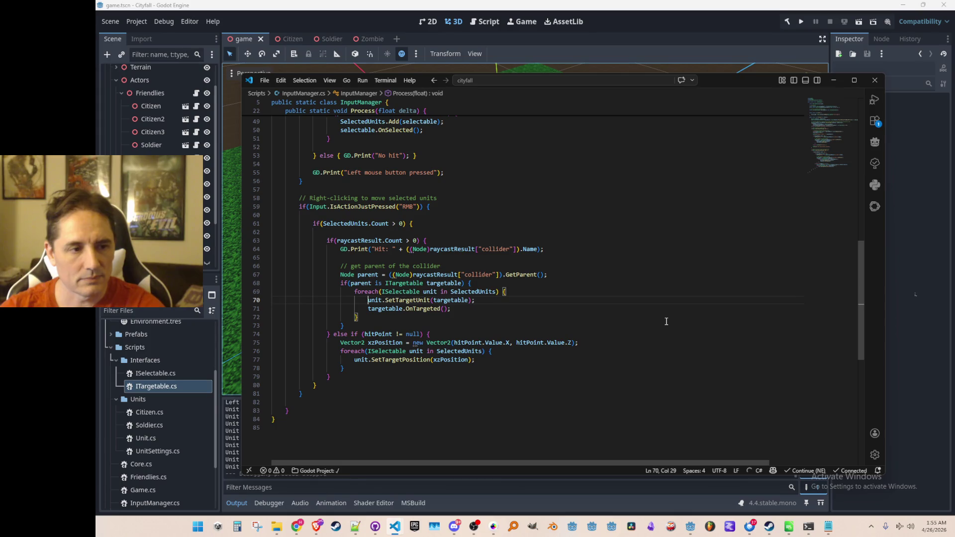
key("Right")
key("Right")
key("Right")
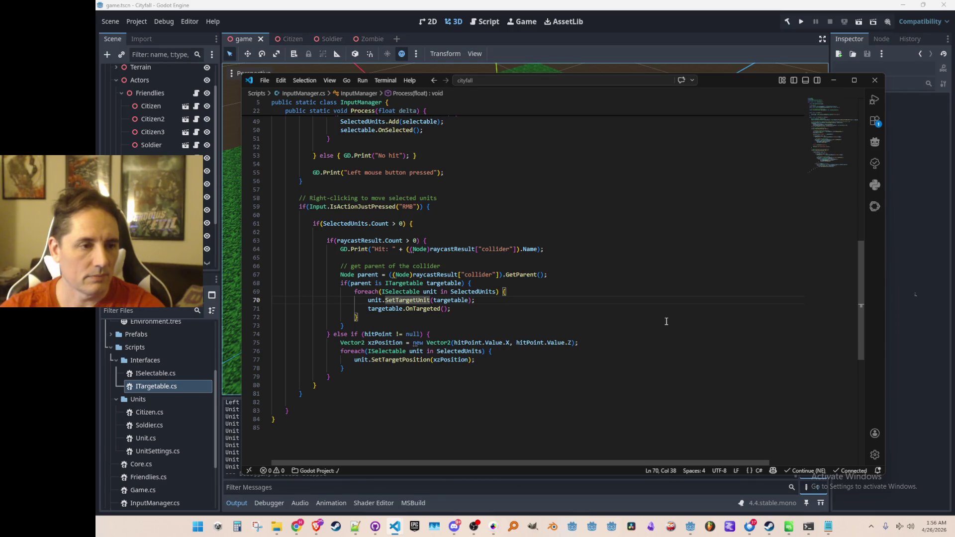
key("Down")
key("Right")
key("Right")
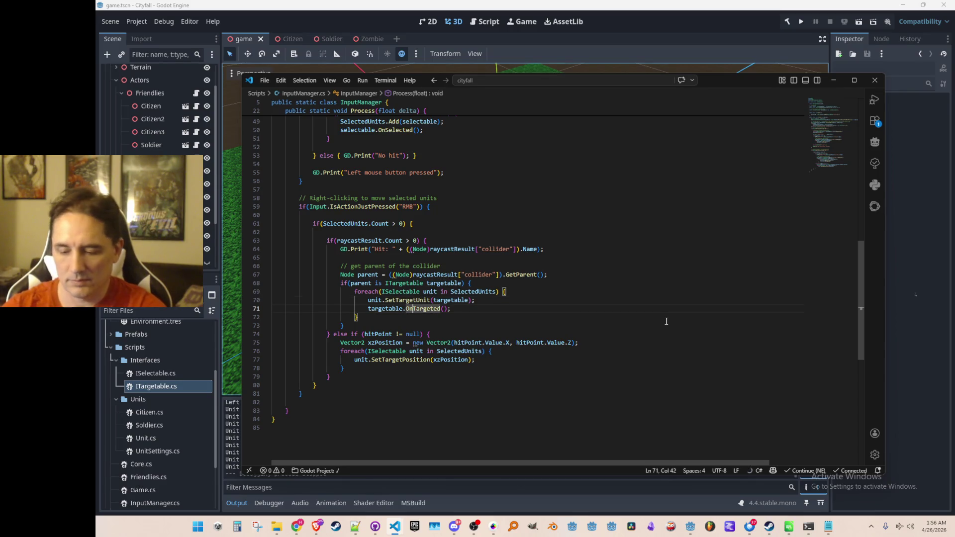
Step: Add an 'ISelectable source' parameter to OnTargeted and OnUntargeted in ITargetable.cs
key("F12")
key("End")
key("Left")
key("Left")
type("IS")
key("Tab")
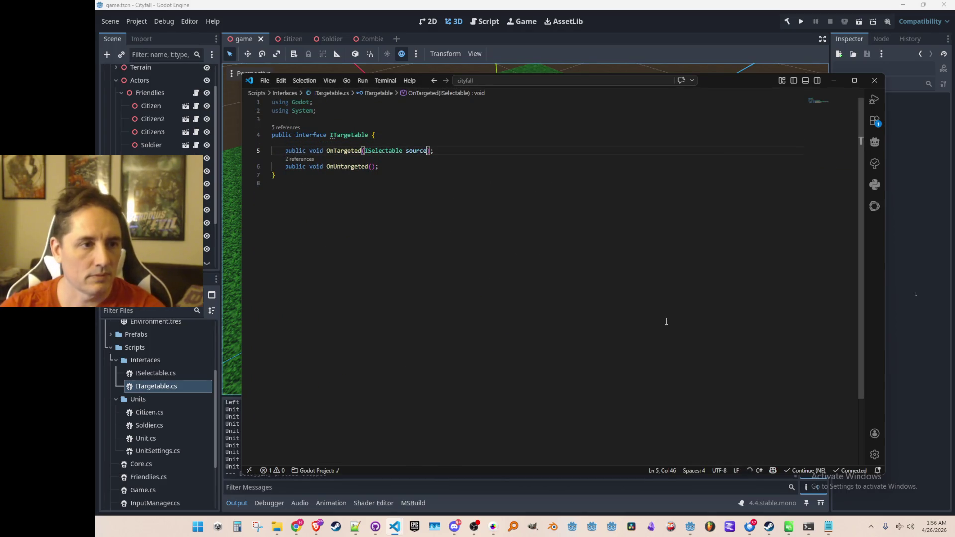
key("ctrl+Left")
key("ctrl+shift+Right")
key("ctrl+shift+Right")
key("ctrl+c")
key("Down")
key("Left")
key("Left")
key("ctrl+v")
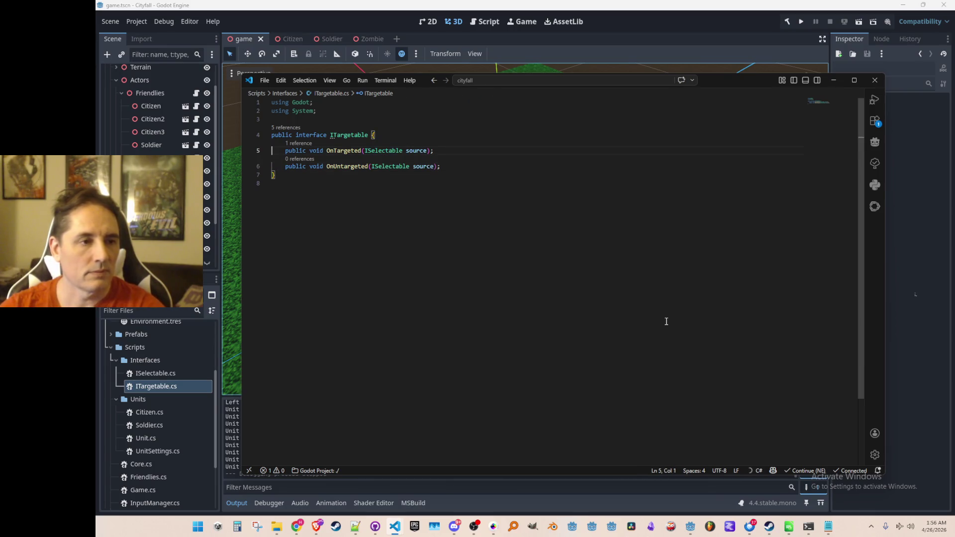
Step: Pass unit as the argument to OnTargeted in InputManager.cs
key("alt+Left")
key("Up")
key("Down")
key("End")
key("Left")
key("Left")
type("unit")
key("End")
key("ctrl+p")
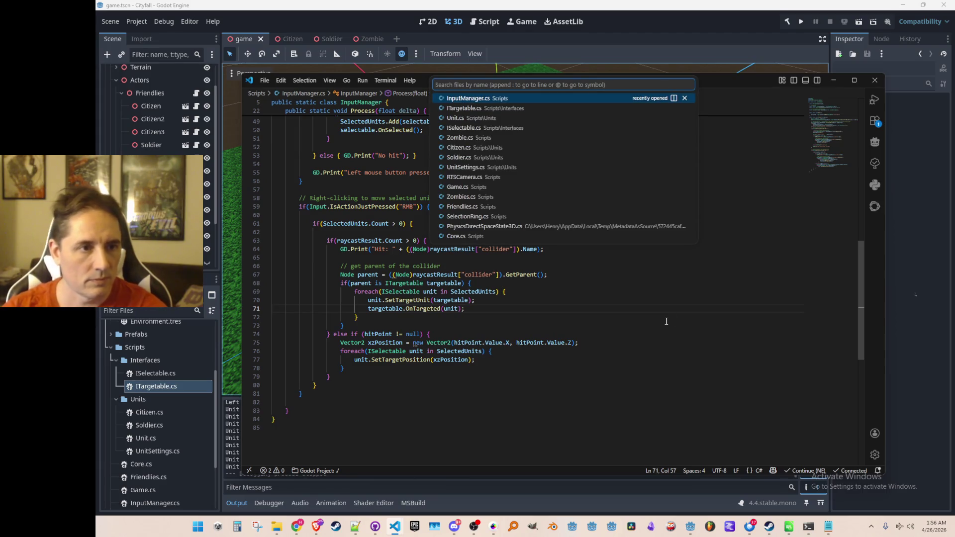
Step: In Unit.cs, add 'ISelectable source' to OnTargeted and OnUntargeted, then return to Godot
left_click(561, 119)
scroll(545, 242, "down", 2)
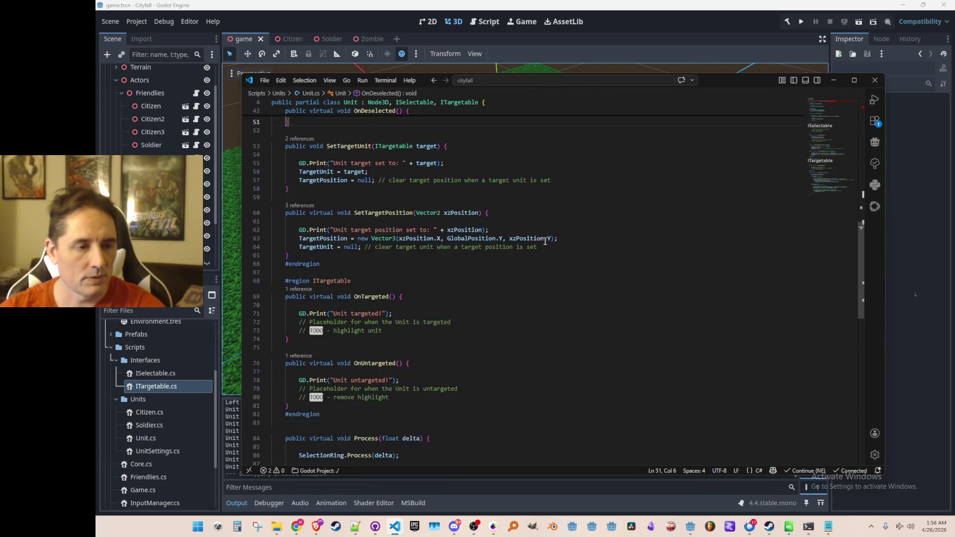
scroll(546, 241, "down", 3)
left_click(543, 228)
key("Left")
key("Left")
key("Left")
type("ISelectable source")
left_click(398, 296)
key("ctrl+v")
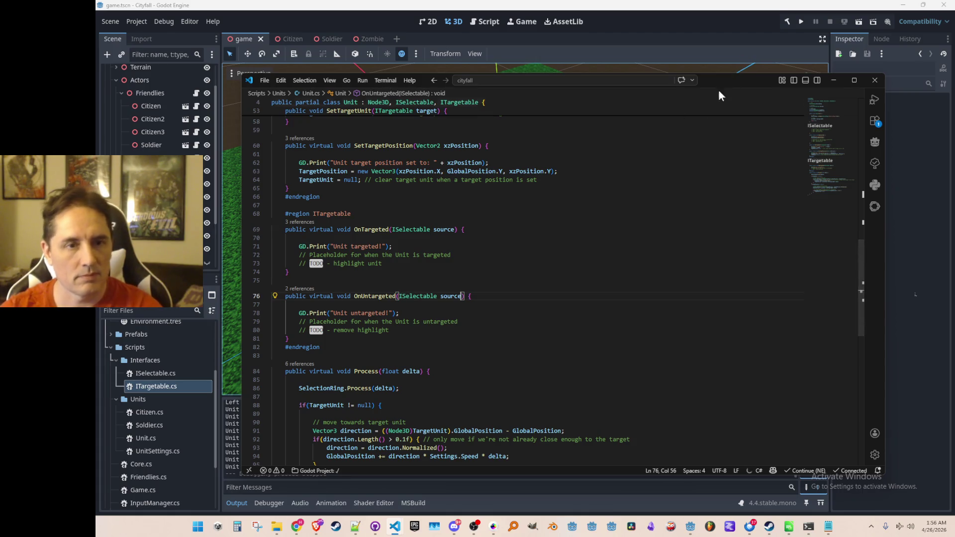
left_click(721, 20)
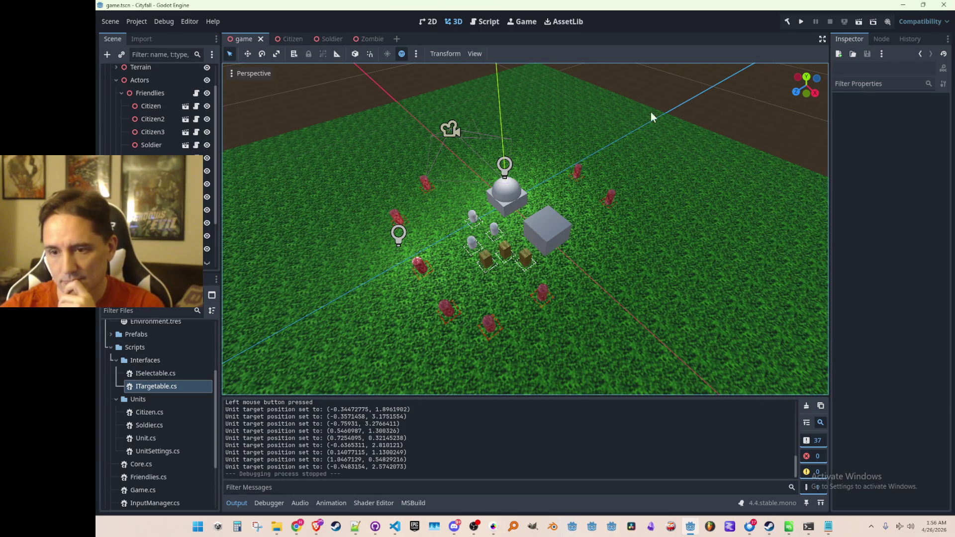
Step: Run the game, select a capsule unit, move it and target a red zombie, then stop
left_click(802, 22)
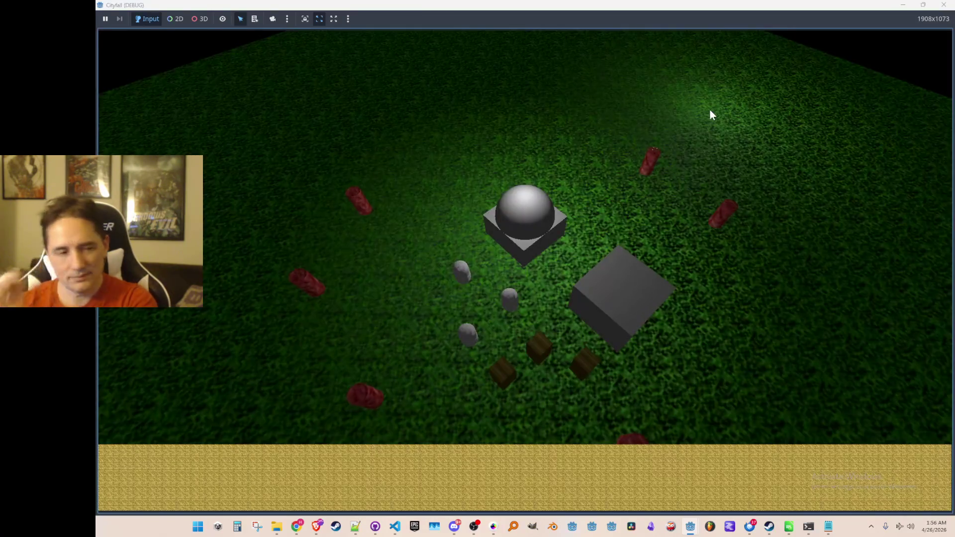
left_click(454, 276)
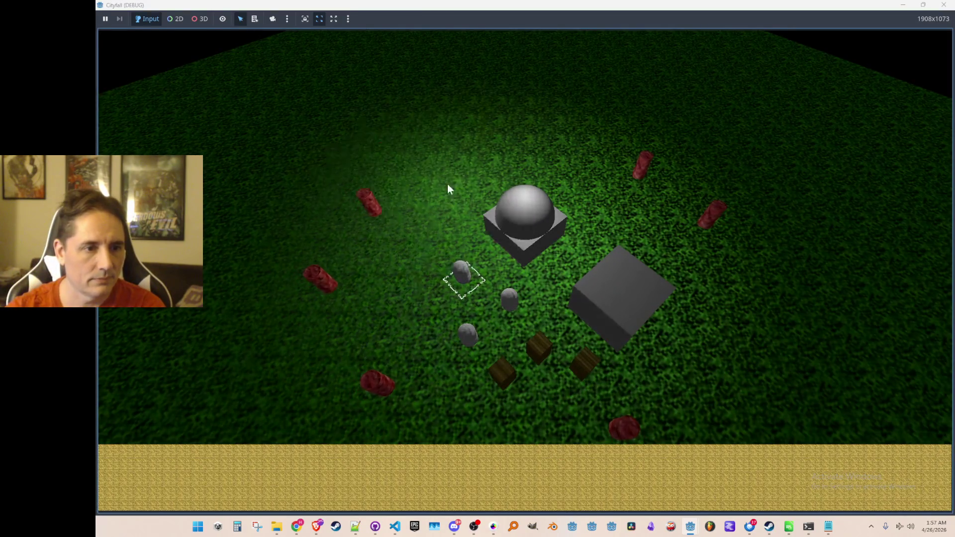
right_click(447, 184)
right_click(380, 215)
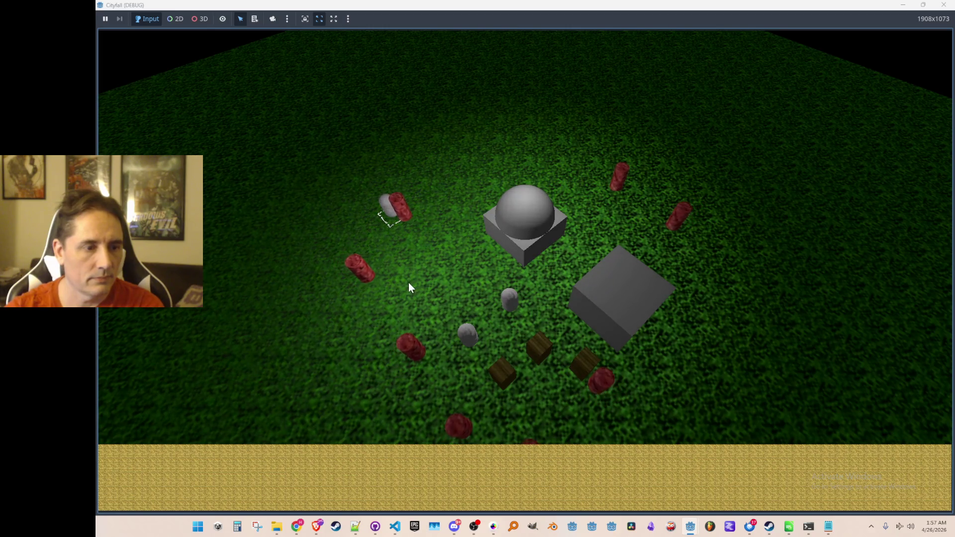
left_click(483, 372)
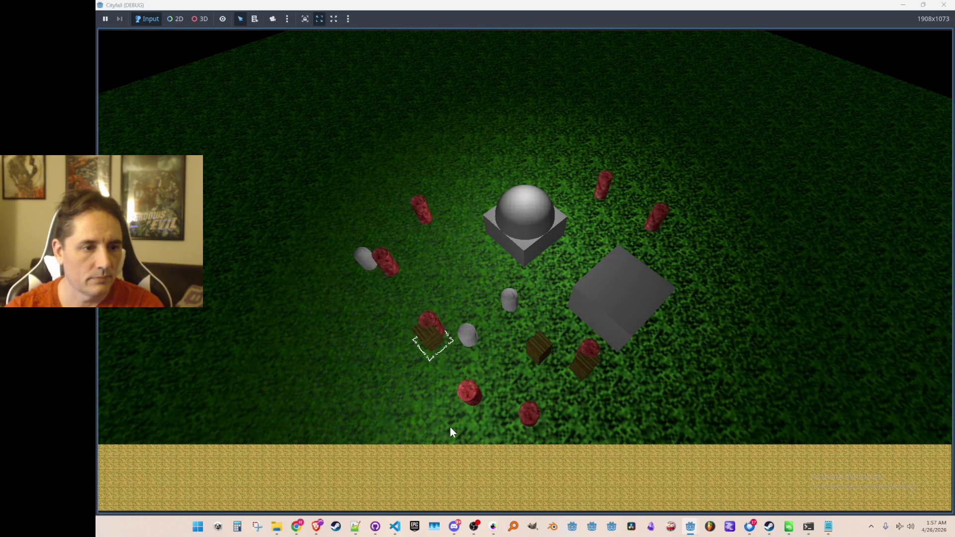
mouse_move(769, 7)
left_mouse_down()
mouse_move(709, 51)
mouse_move(522, 74)
left_mouse_up()
left_click(827, 20)
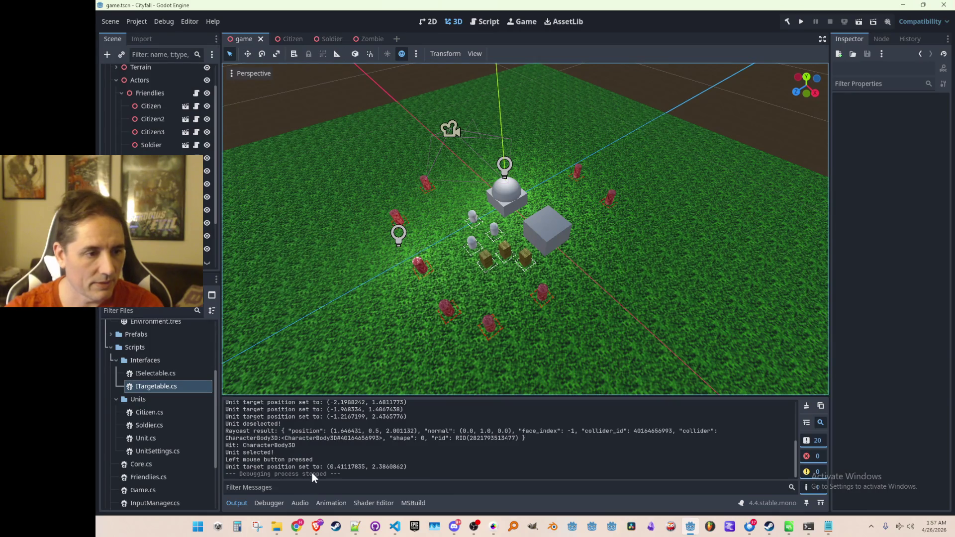
Step: Filter Godot's output log for 'ta', clear the filter, and return to the code editor
mouse_move(398, 532)
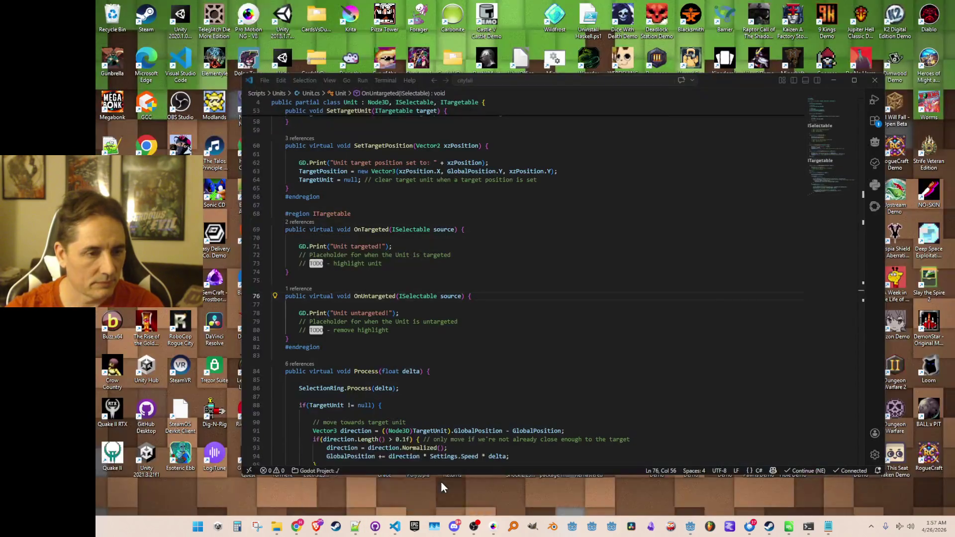
left_click(441, 481)
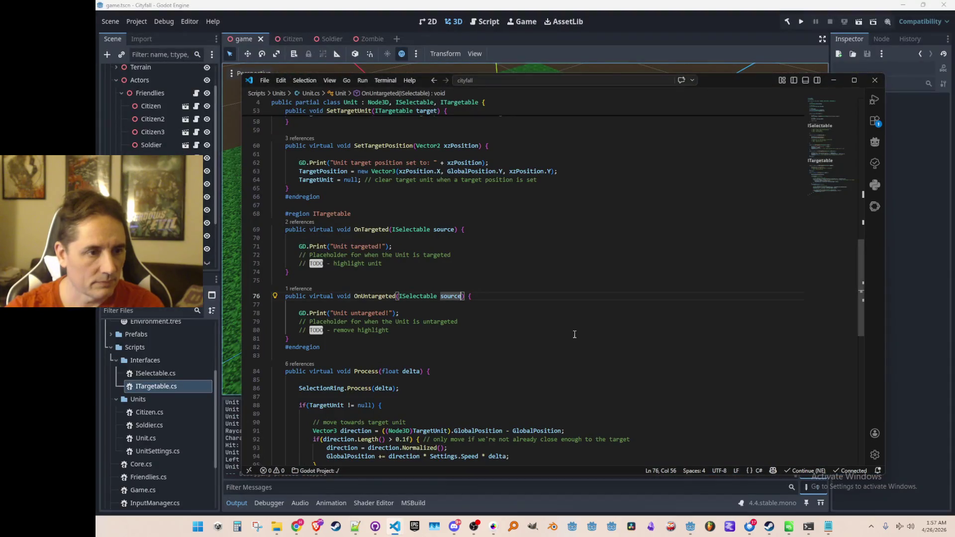
key("alt+Tab")
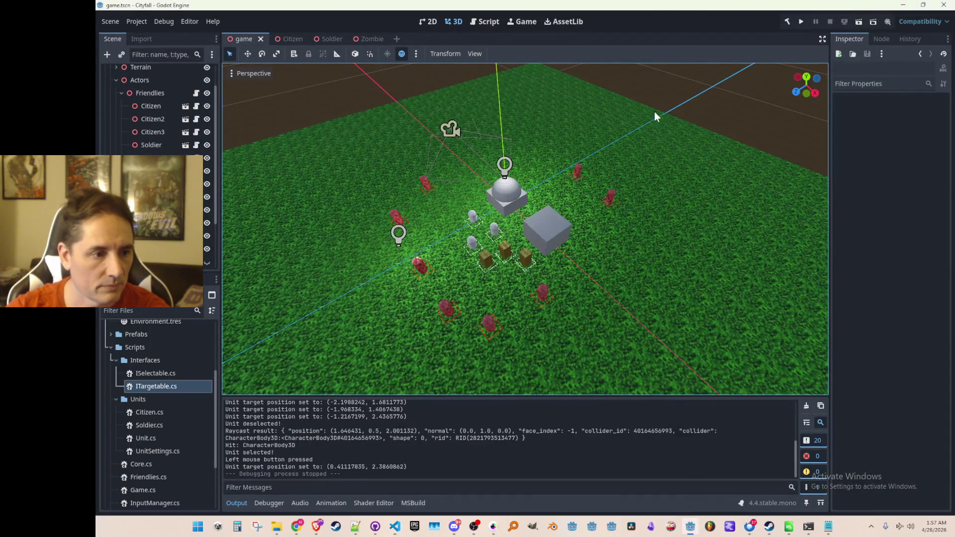
left_click(327, 488)
type("ta")
key("BackSpace")
key("BackSpace")
key("BackSpace")
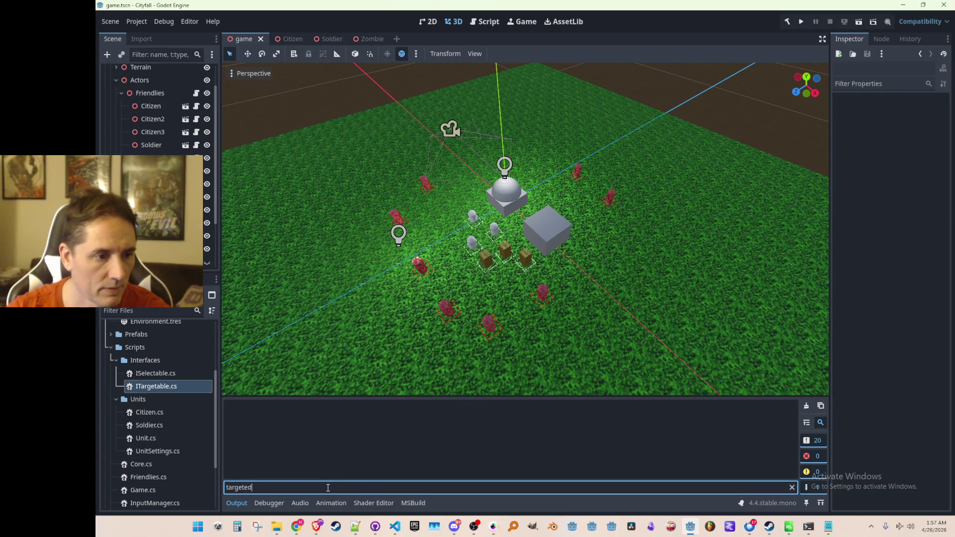
key("alt+Tab")
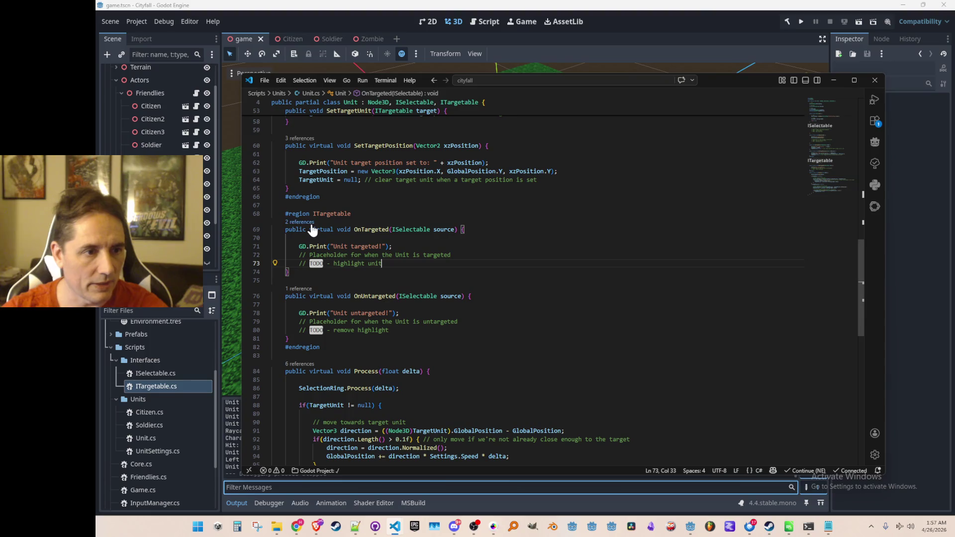
Step: Follow OnTargeted's '2 references' to the OnTargeted(unit) call in InputManager.cs
left_click(308, 222)
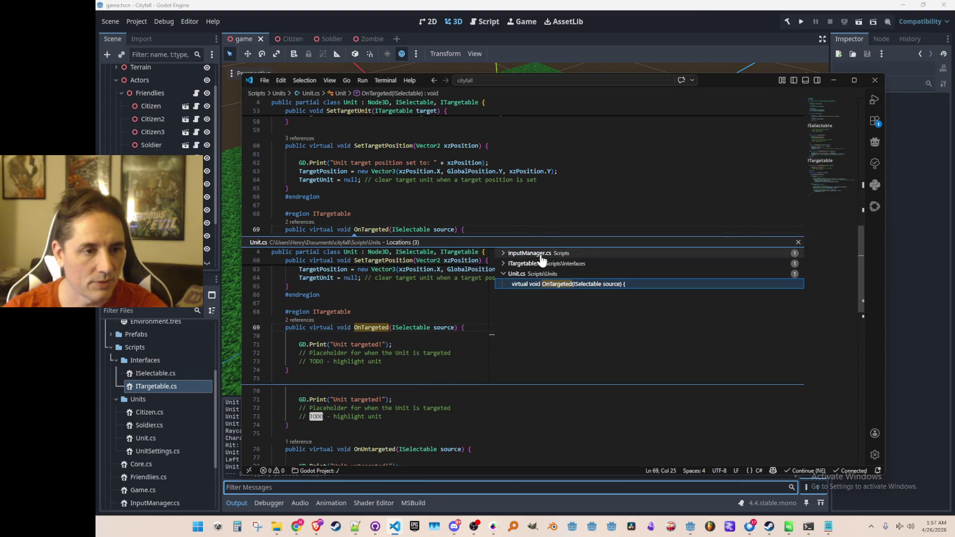
left_click(542, 253)
left_click(536, 262)
double_click(536, 263)
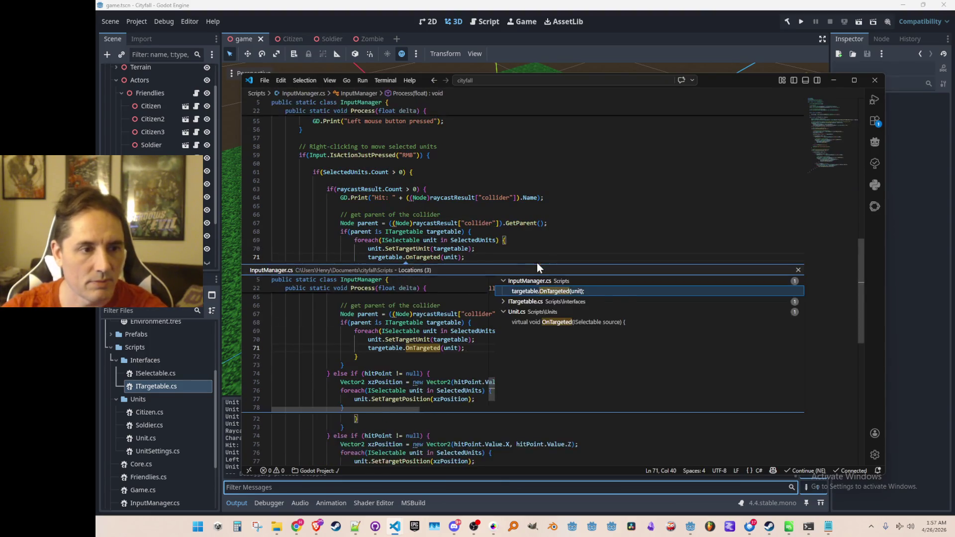
scroll(673, 314, "up", 1)
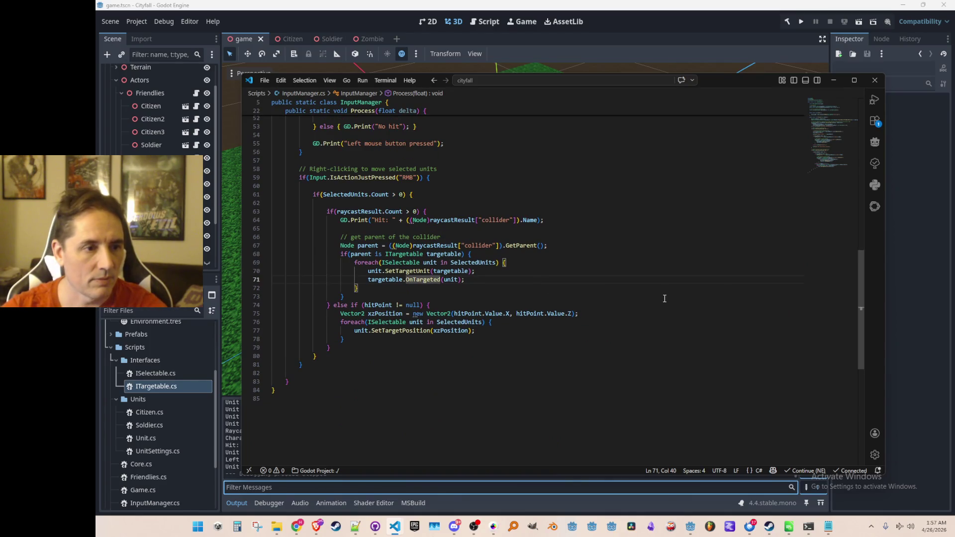
Step: Highlight raycastResult uses and review InputManager's right-click block, then switch to Godot
scroll(672, 282, "up", 10)
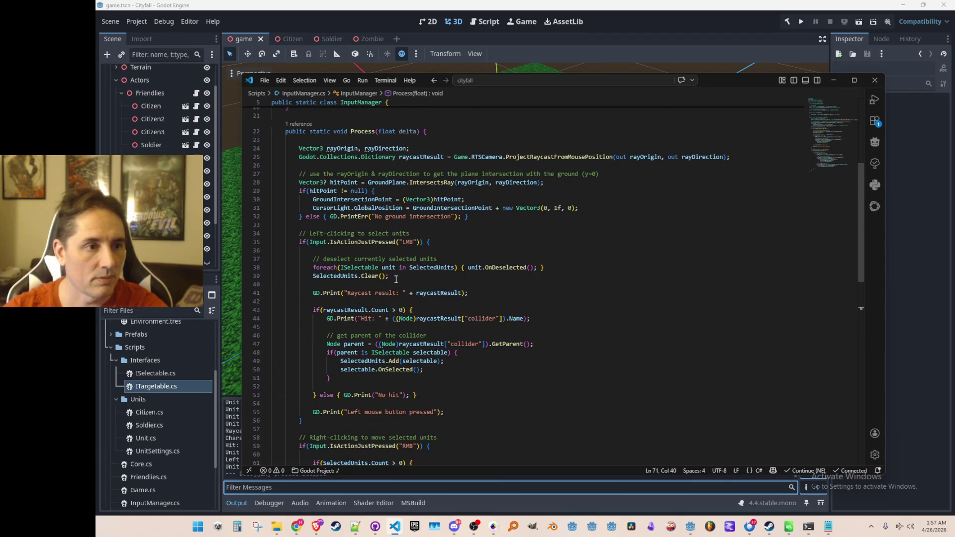
left_click(433, 157)
scroll(516, 300, "down", 3)
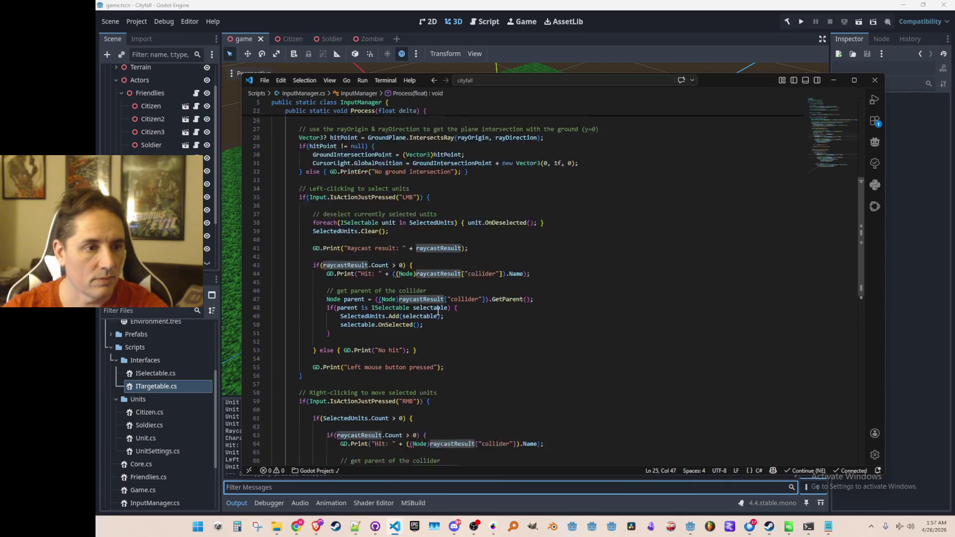
scroll(645, 378, "down", 2)
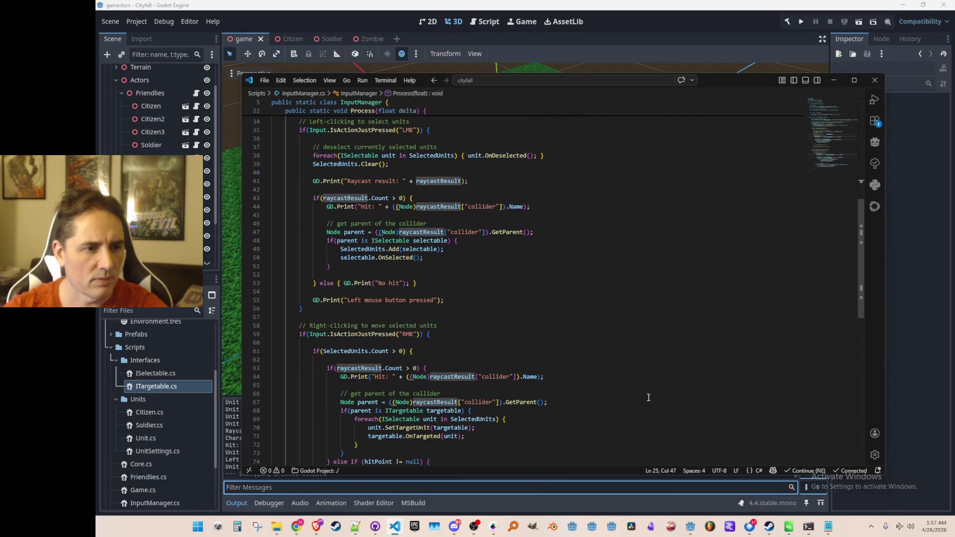
scroll(651, 373, "down", 1)
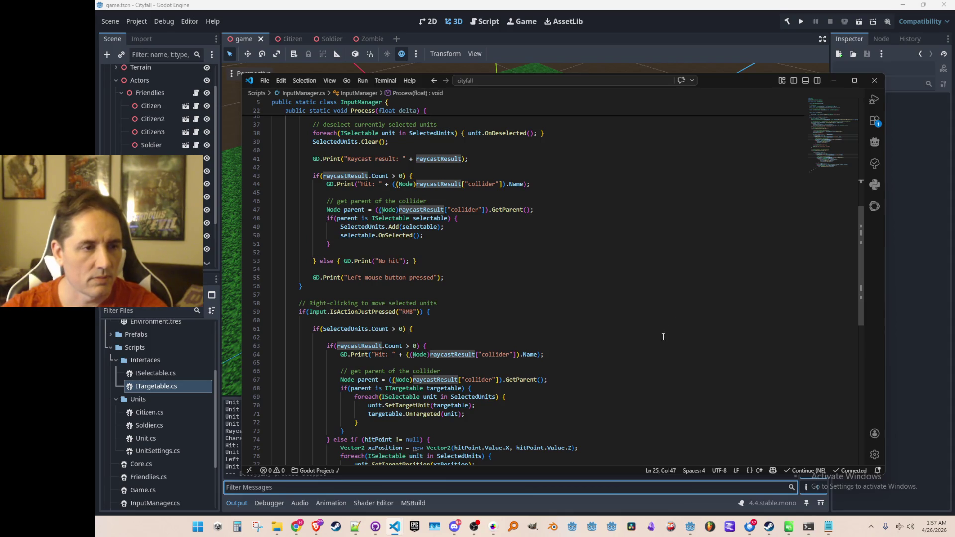
scroll(666, 334, "up", 1)
scroll(672, 331, "down", 1)
scroll(677, 334, "up", 4)
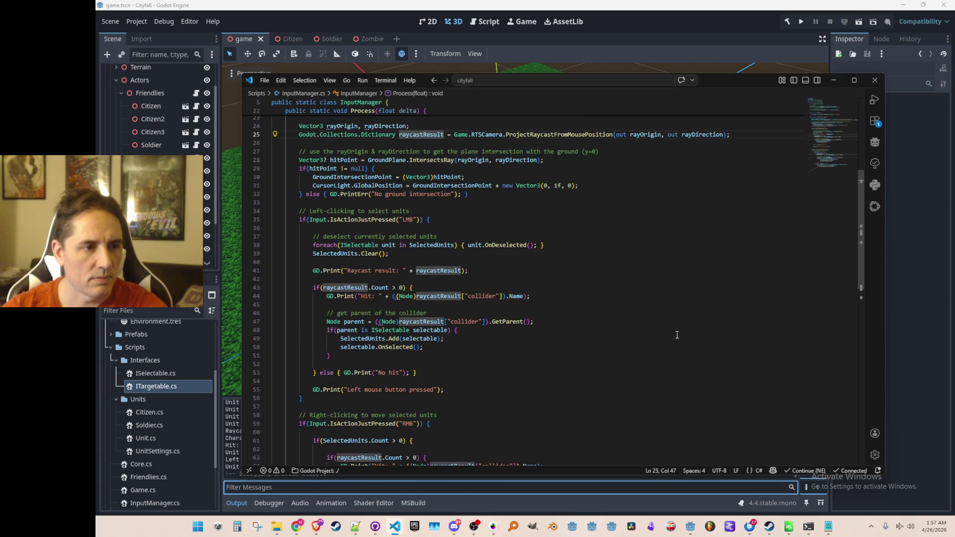
scroll(677, 335, "down", 4)
scroll(677, 337, "down", 2)
scroll(678, 339, "up", 3)
scroll(678, 341, "up", 3)
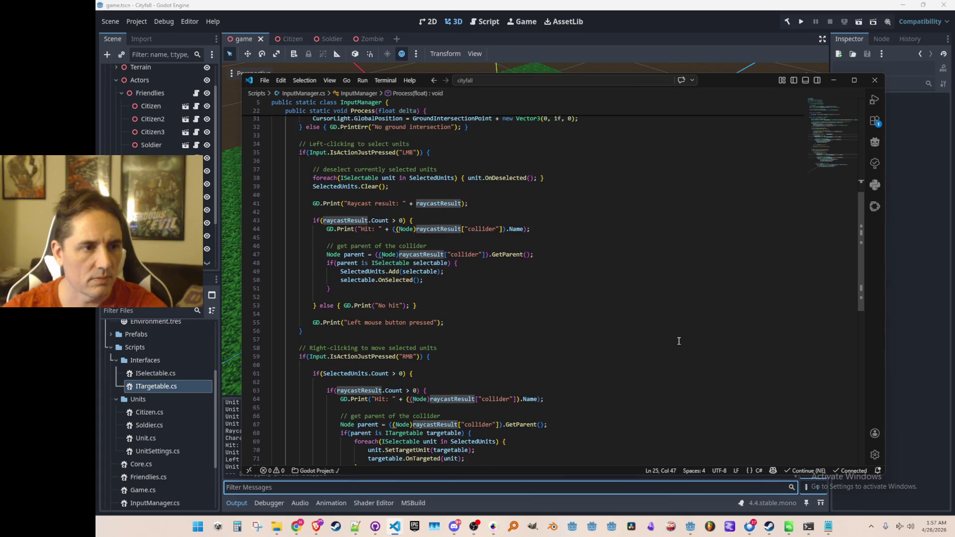
scroll(674, 333, "down", 6)
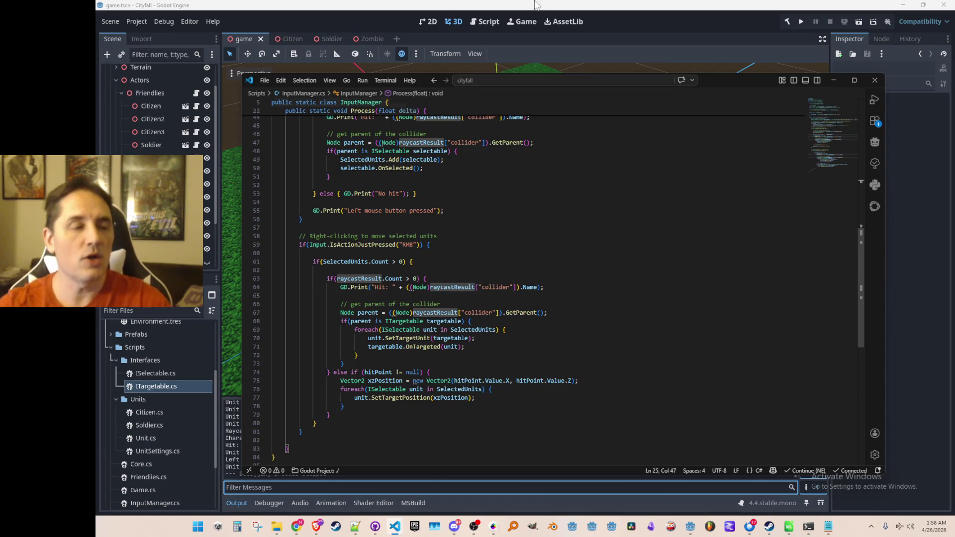
left_click(419, 17)
Step: Compare the Zombie and Soldier scene trees, inspecting the Soldier's CollisionShape3D
left_click(367, 40)
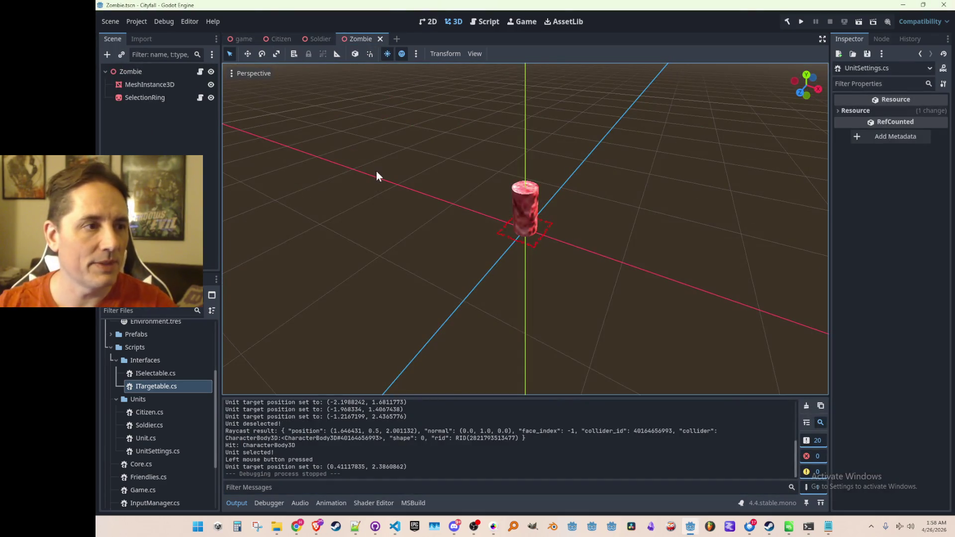
left_click(161, 87)
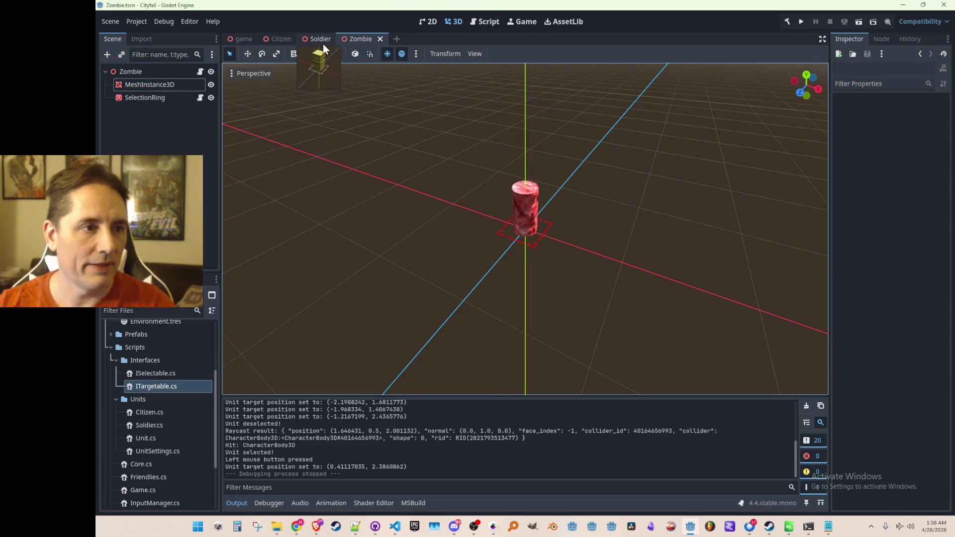
left_click(321, 40)
left_click(159, 111)
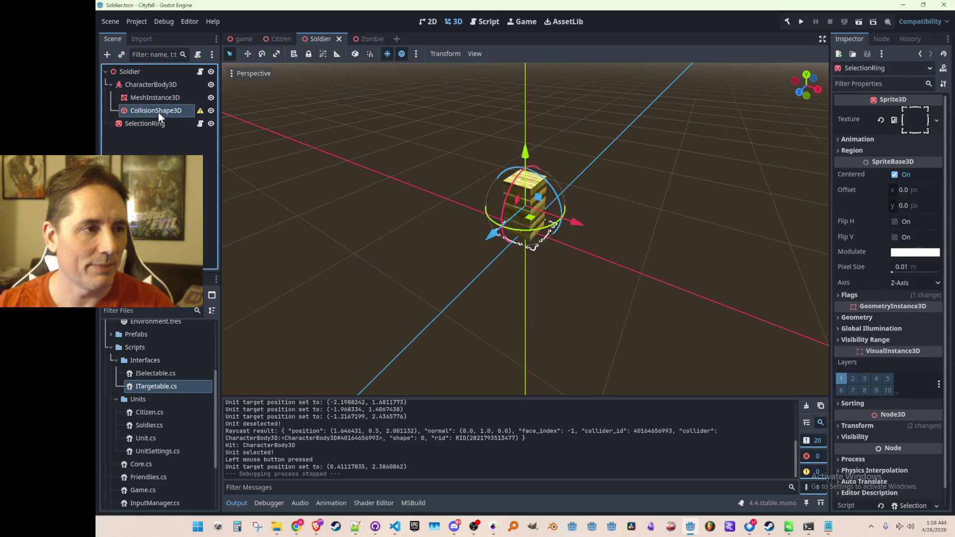
right_click(161, 111)
key("Escape")
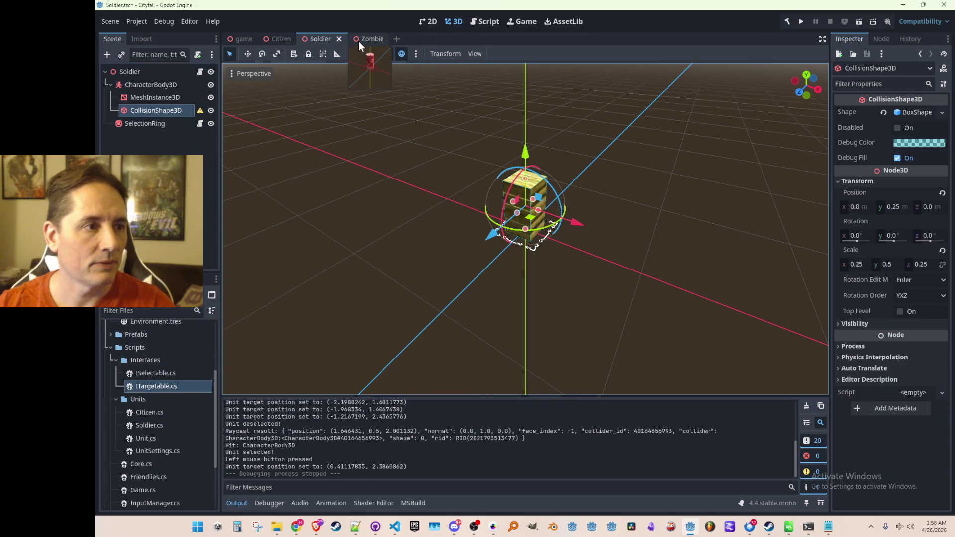
left_click(358, 40)
left_click(314, 40)
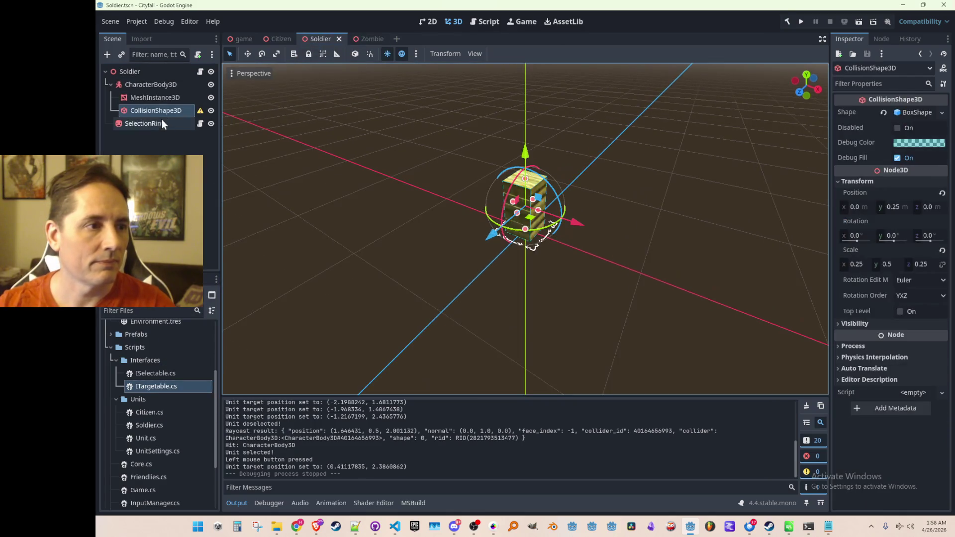
Step: Copy the Soldier's CharacterBody3D and paste it under Zombie, above SelectionRing
right_click(166, 88)
left_click(182, 149)
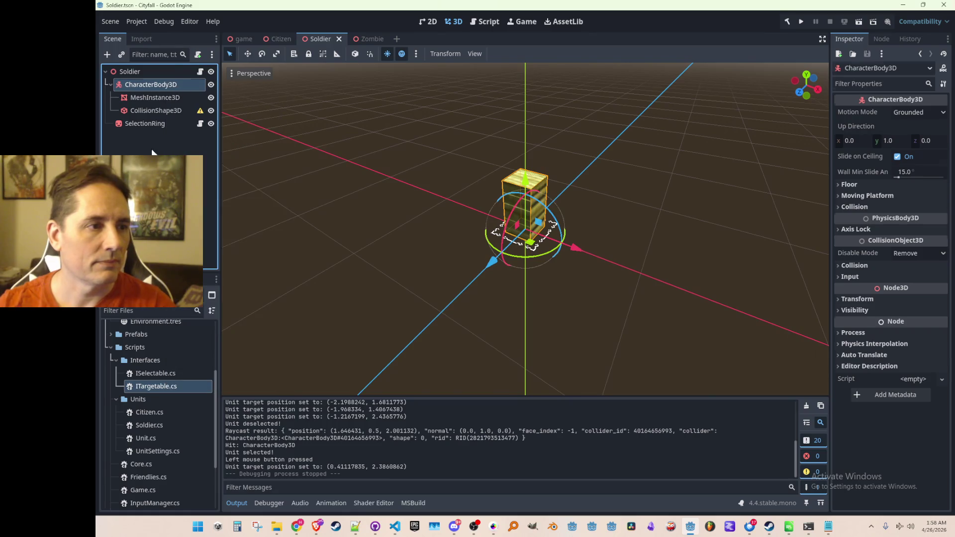
left_click(360, 40)
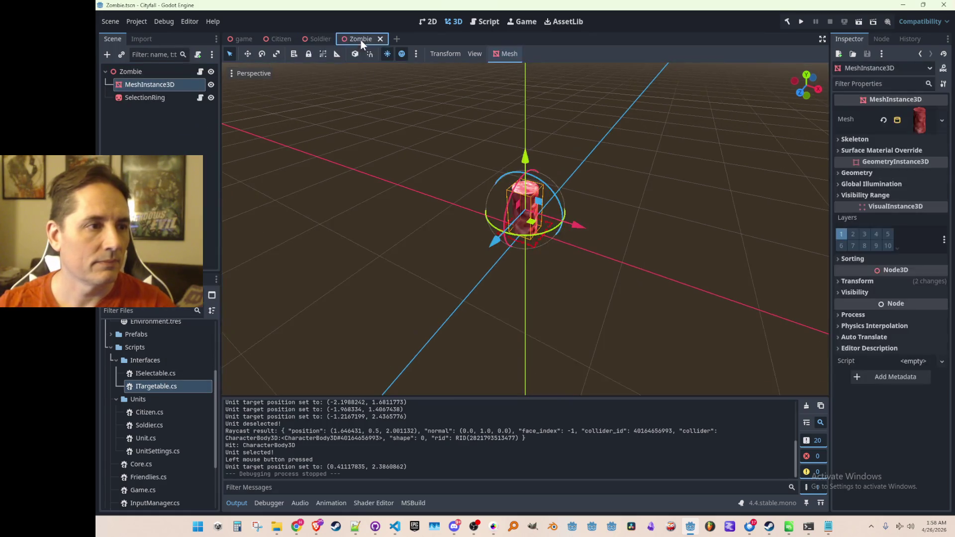
right_click(156, 75)
left_click(172, 162)
key("ctrl+v")
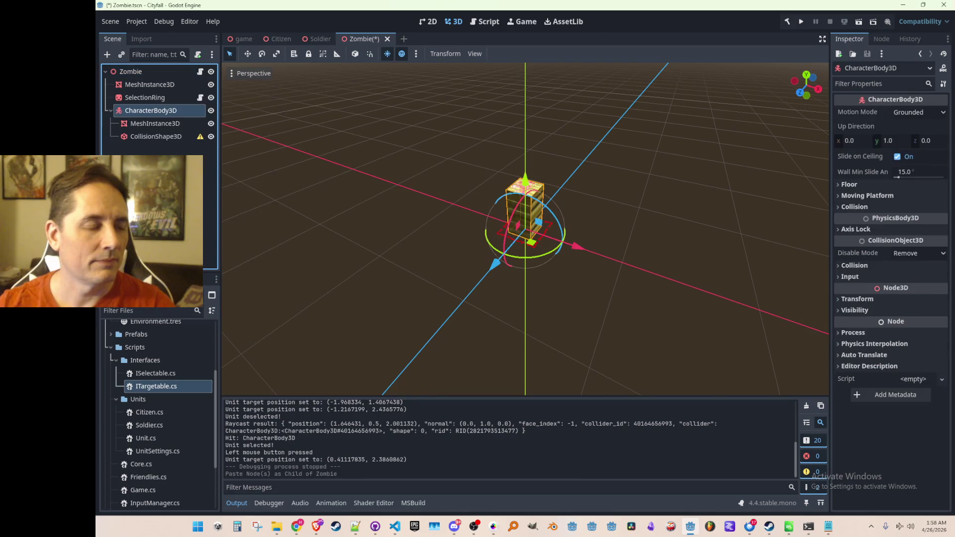
left_click(144, 99)
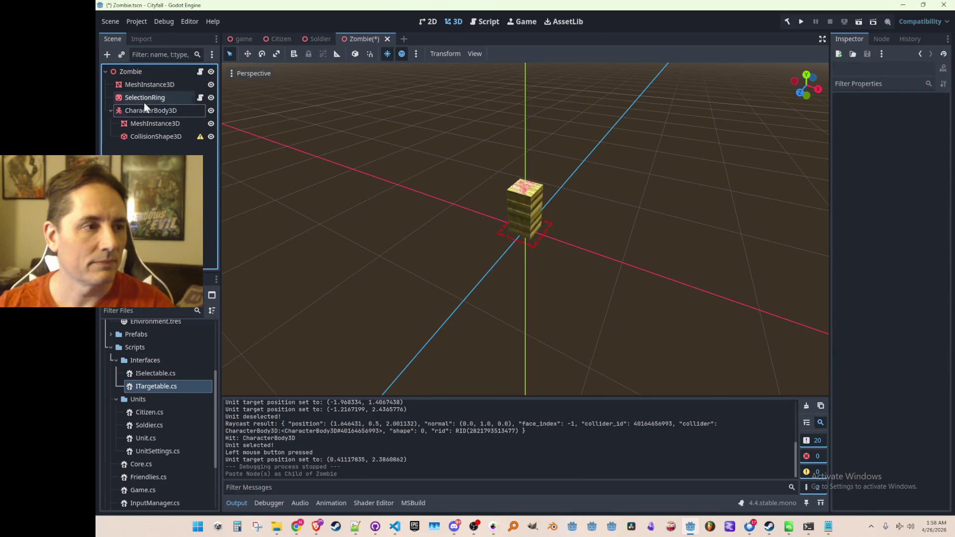
left_click_drag(138, 105, 141, 92)
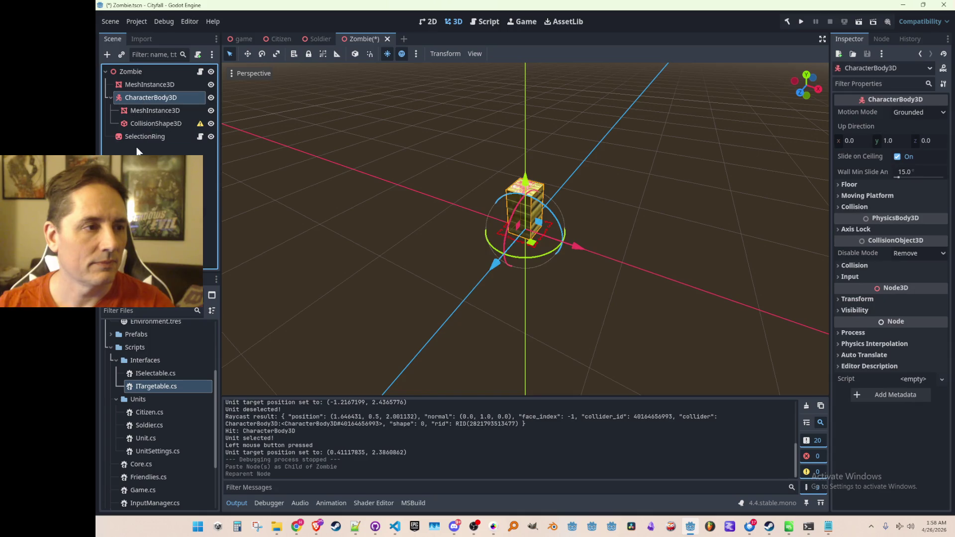
Step: Move the red mesh into CharacterBody3D, delete the leftover soldier mesh, rename it MeshInstance3D
double_click(153, 96)
mouse_move(157, 84)
left_mouse_down()
mouse_move(145, 83)
mouse_move(151, 106)
left_mouse_up()
left_click(151, 110)
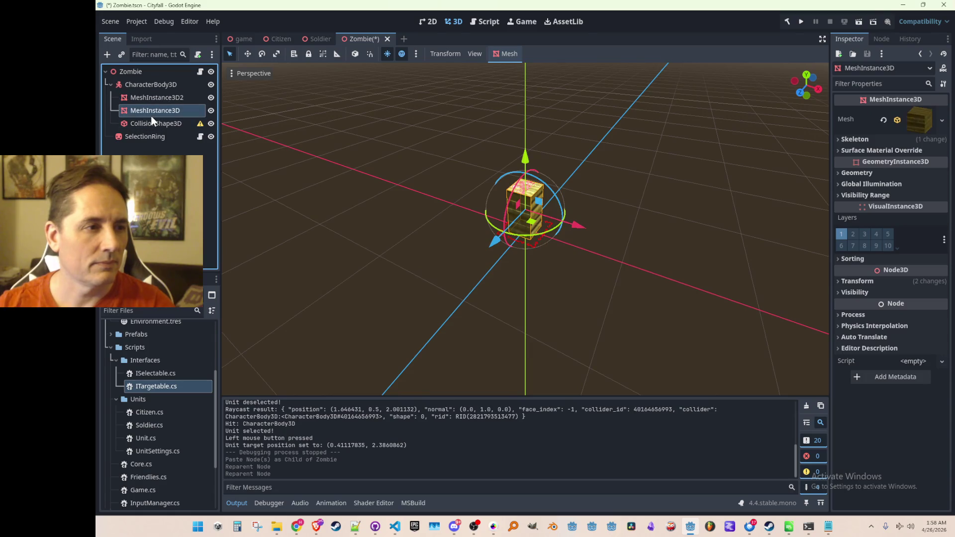
key("Delete")
double_click(163, 98)
key("BackSpace")
key("Return")
Step: Check the CharacterBody3D, MeshInstance3D and CollisionShape3D nodes and save the Zombie scene
left_click(161, 86)
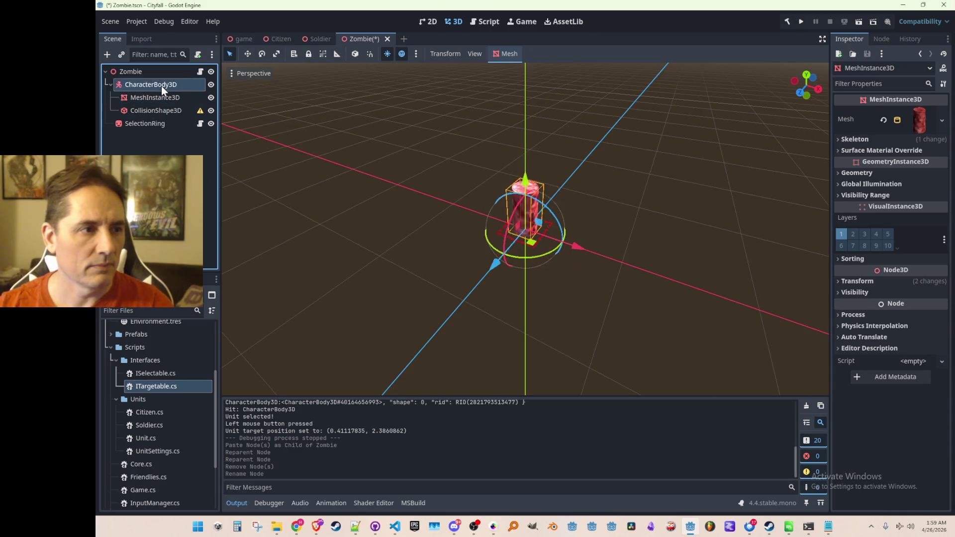
left_click(163, 102)
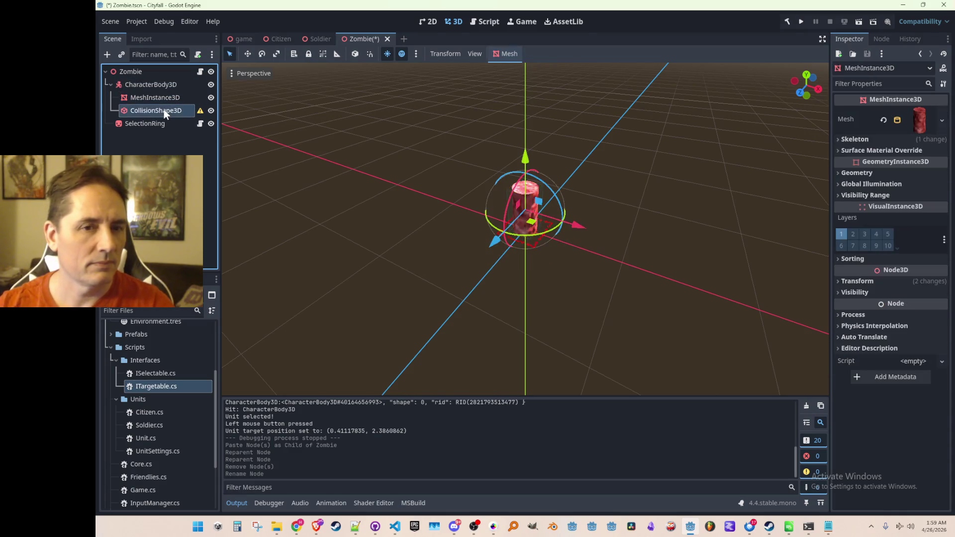
left_click(164, 110)
key("ctrl+s")
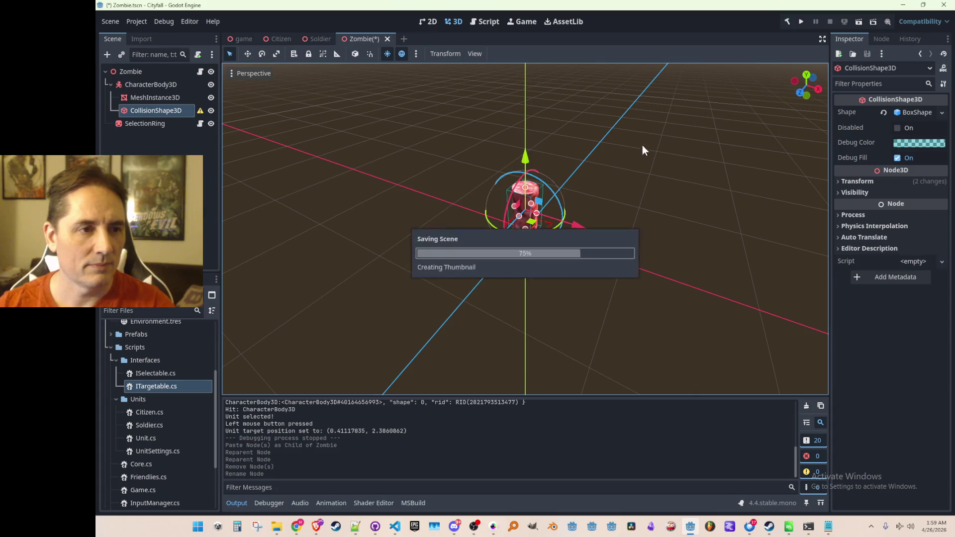
Step: Run Cityfall, select a unit, send it after a zombie, and maximize the game window
left_click(801, 22)
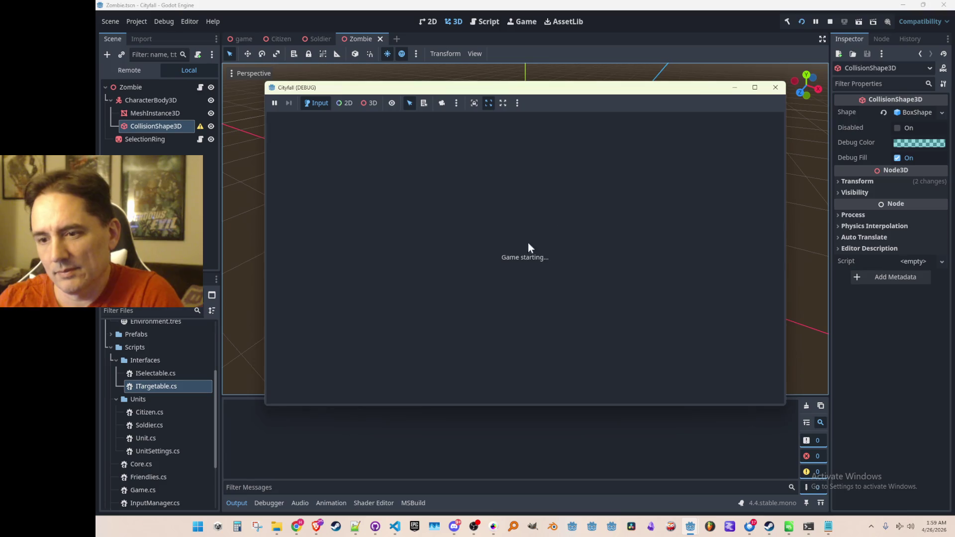
left_click(483, 263)
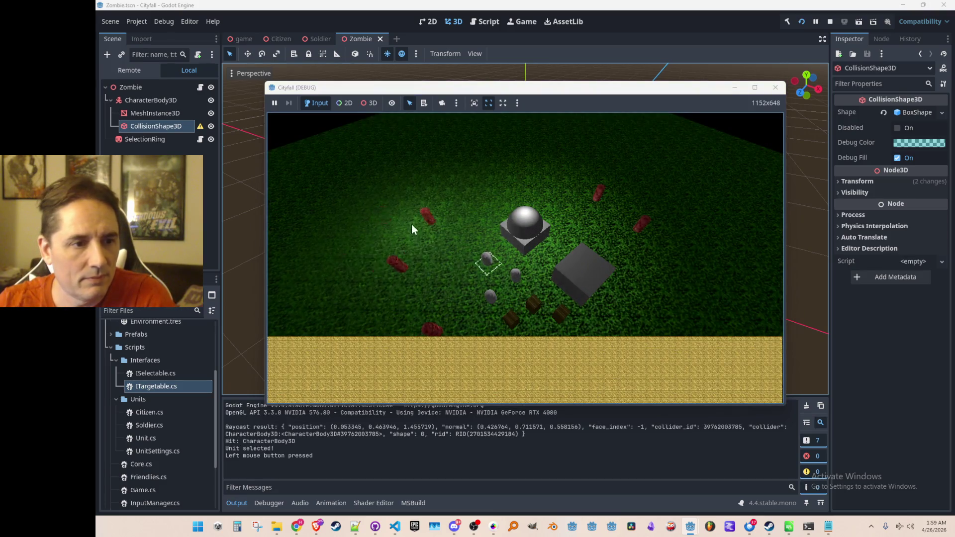
left_click(433, 219)
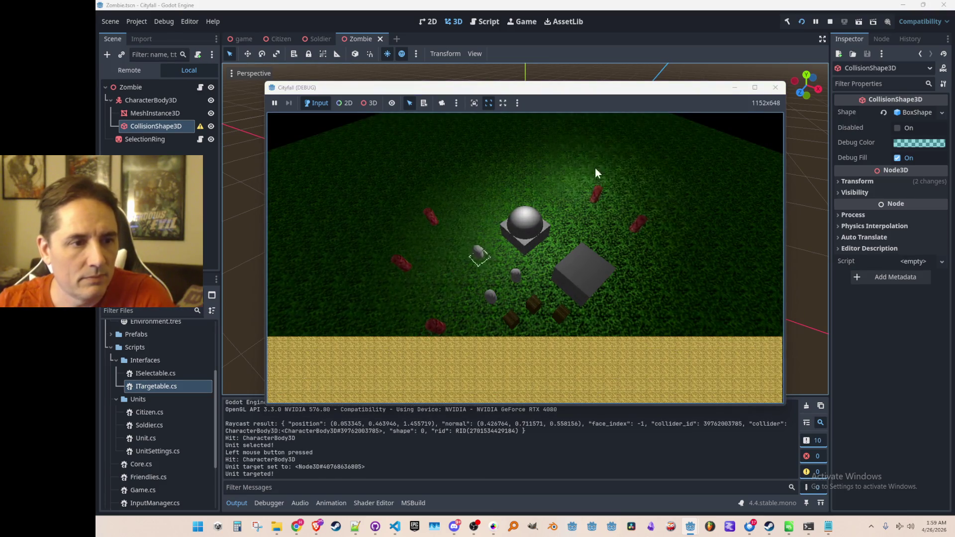
left_click(755, 87)
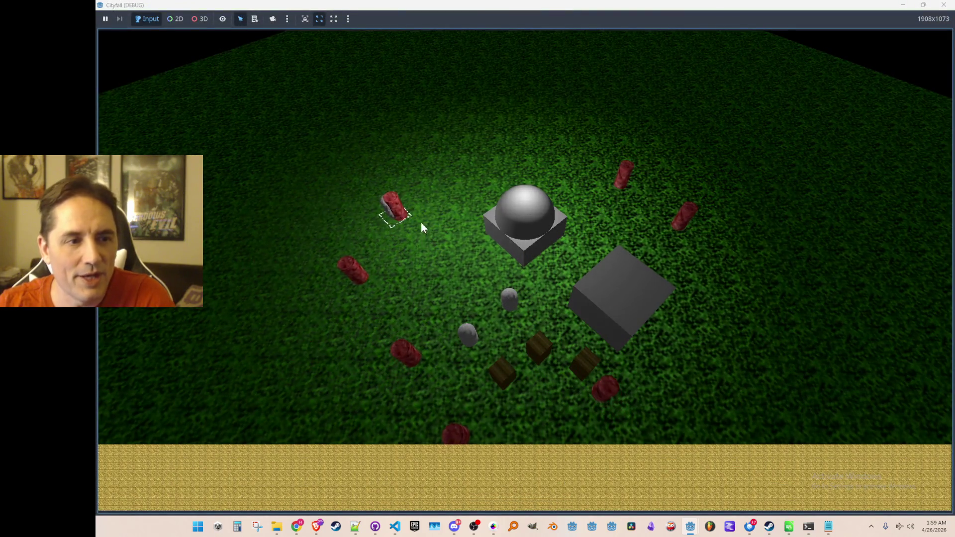
Step: Select the grey capsule and crate units, move the crate around the field, then close the game
left_click(469, 342)
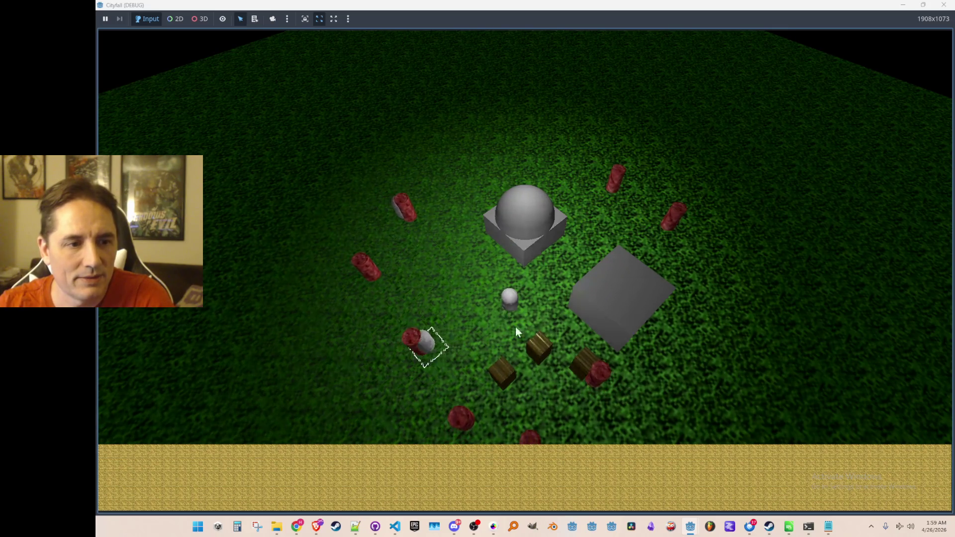
left_click(540, 366)
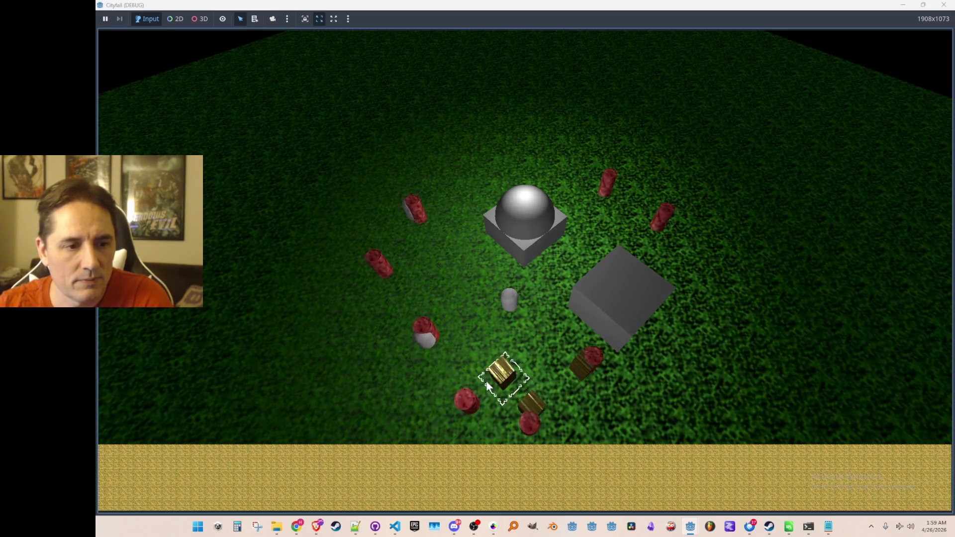
left_click(506, 302)
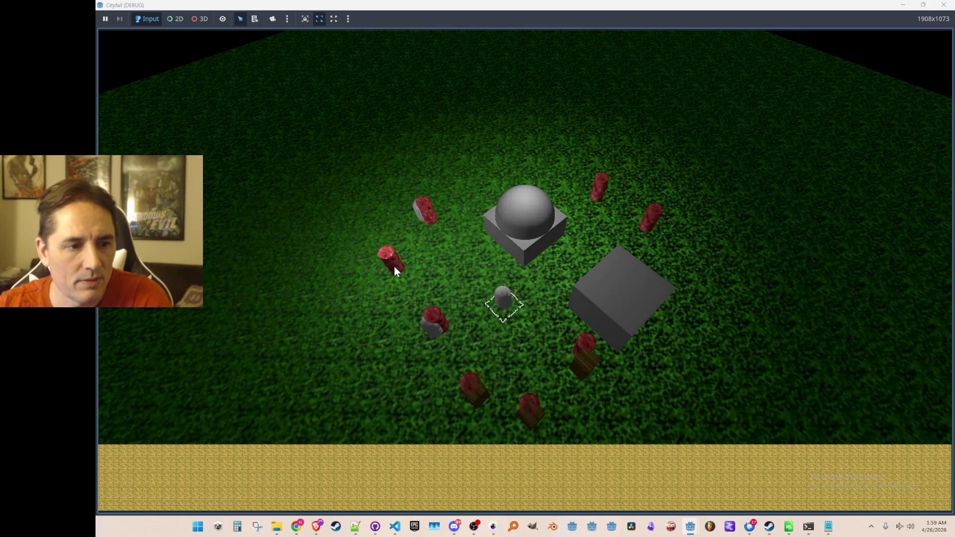
left_click(580, 369)
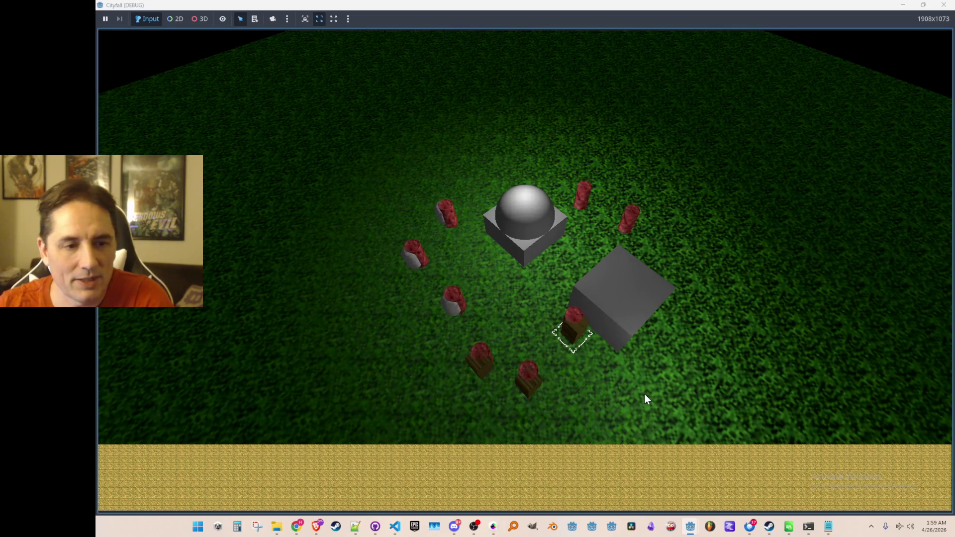
right_click(615, 225)
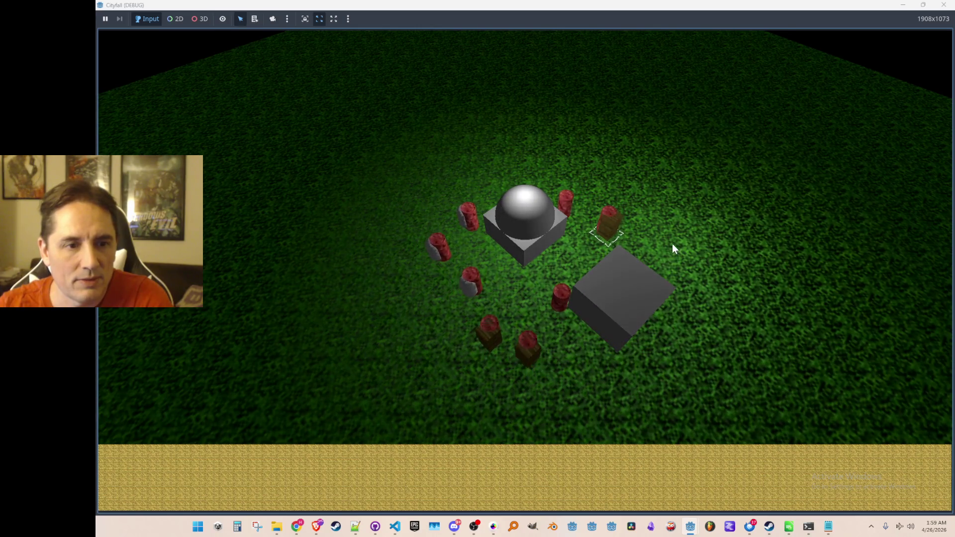
right_click(672, 243)
right_click(593, 232)
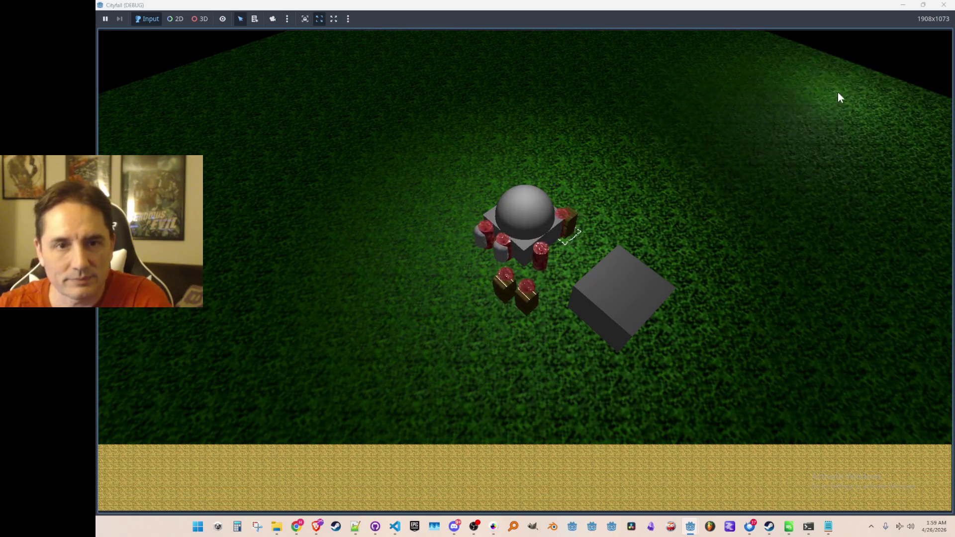
left_click(943, 4)
mouse_move(592, 274)
left_mouse_down()
mouse_move(597, 220)
mouse_move(595, 241)
left_mouse_up()
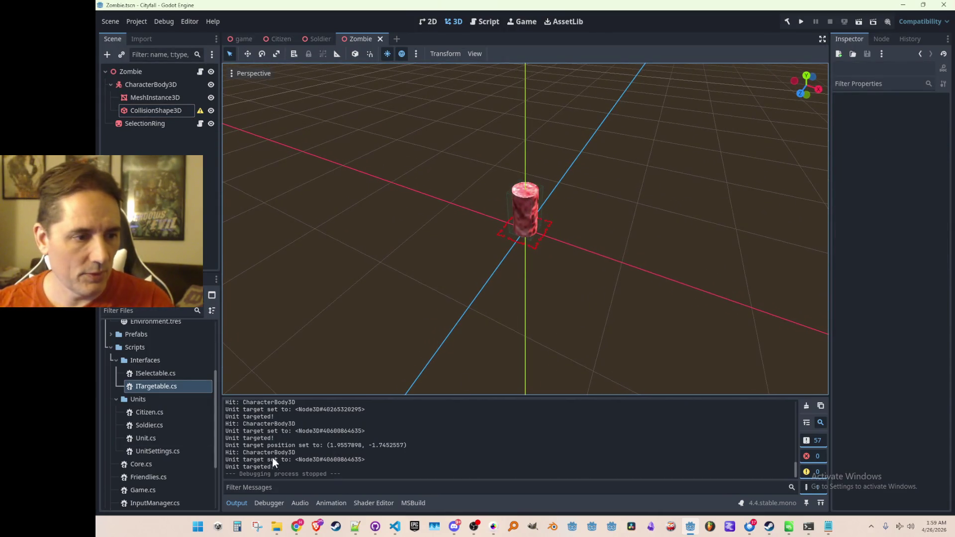
Step: Bring InputManager.cs forward, check lines 56-62 of the right-click block, and start Quick Open
mouse_move(394, 528)
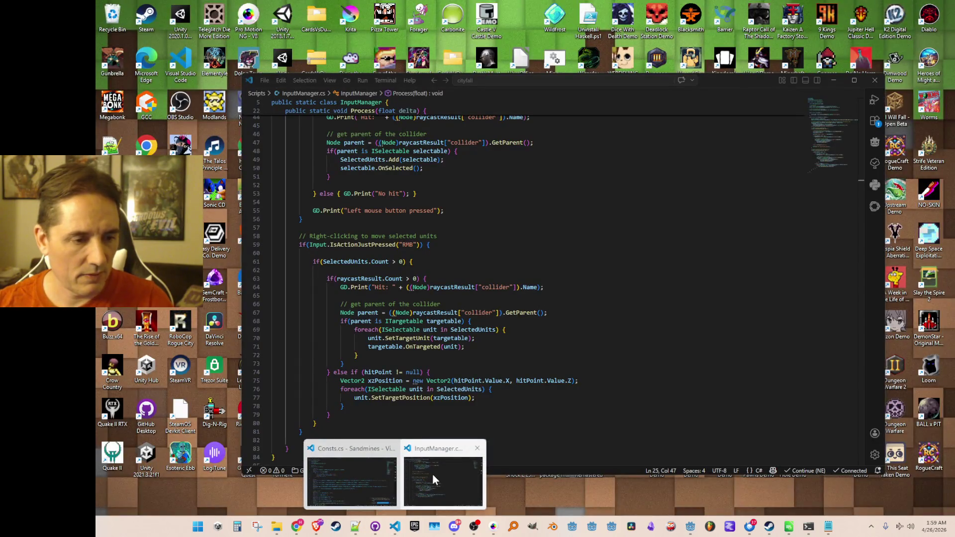
left_click(432, 479)
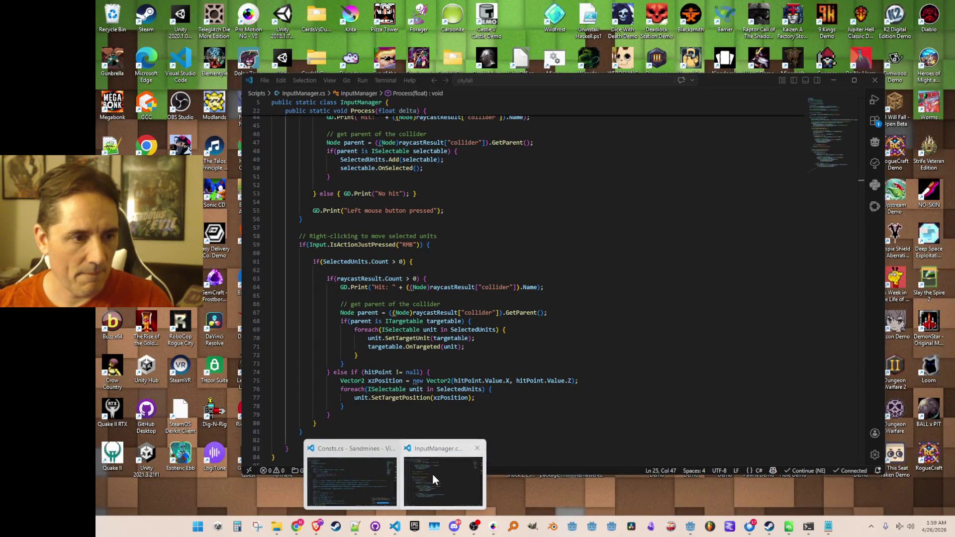
left_click(654, 262)
key("Up")
key("Up")
key("Up")
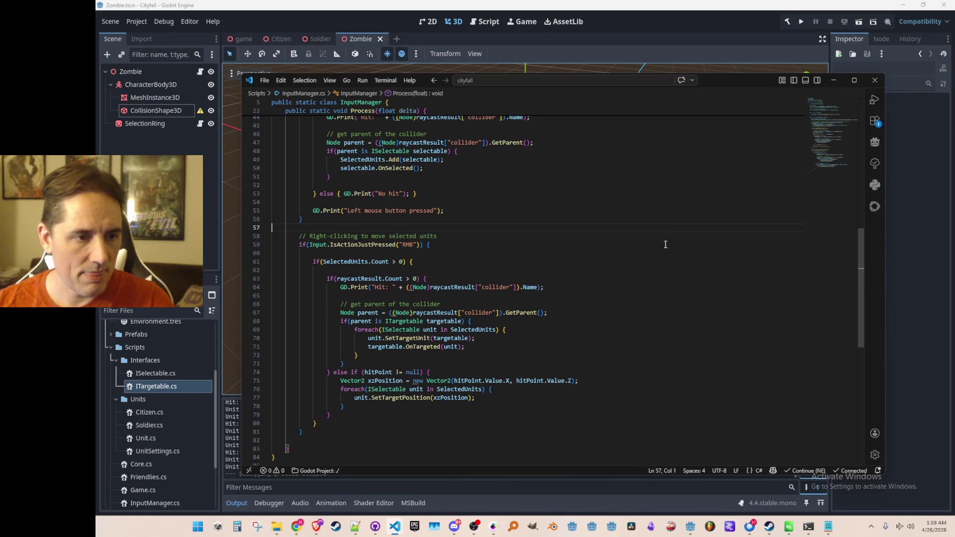
scroll(655, 272, "down", 1)
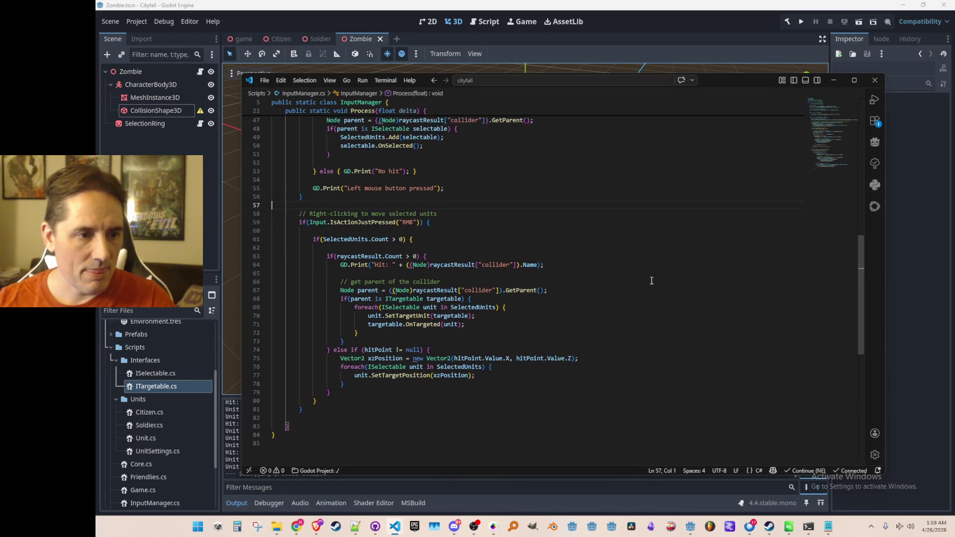
left_click(654, 244)
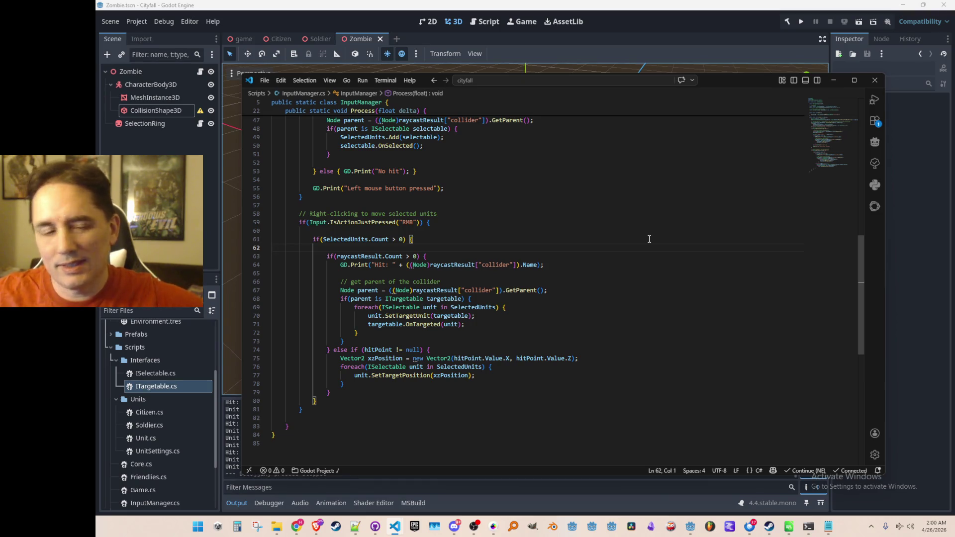
left_click(653, 198)
key("ctrl+p")
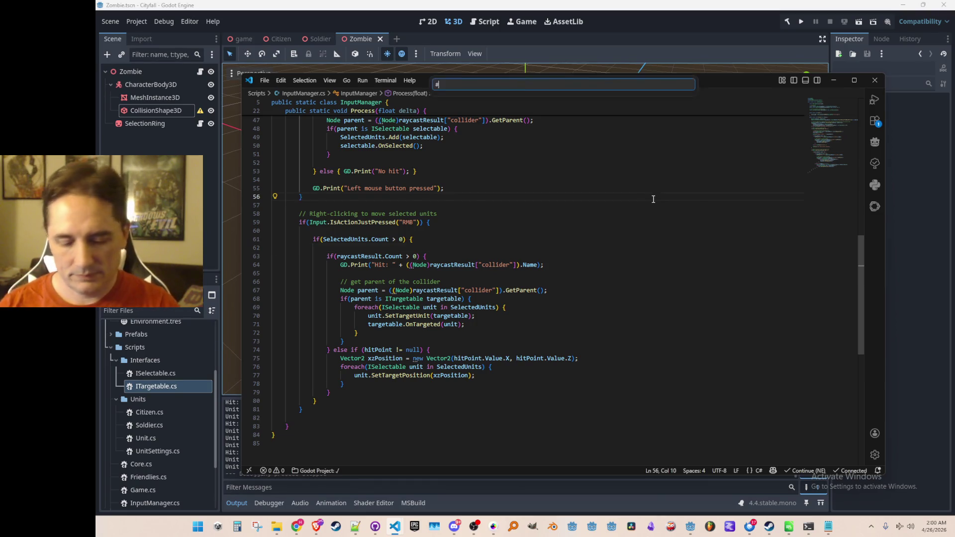
Step: Open Unit.cs via a 'Unit' search and review its fields, Init method and ISelectable region
type("Unit")
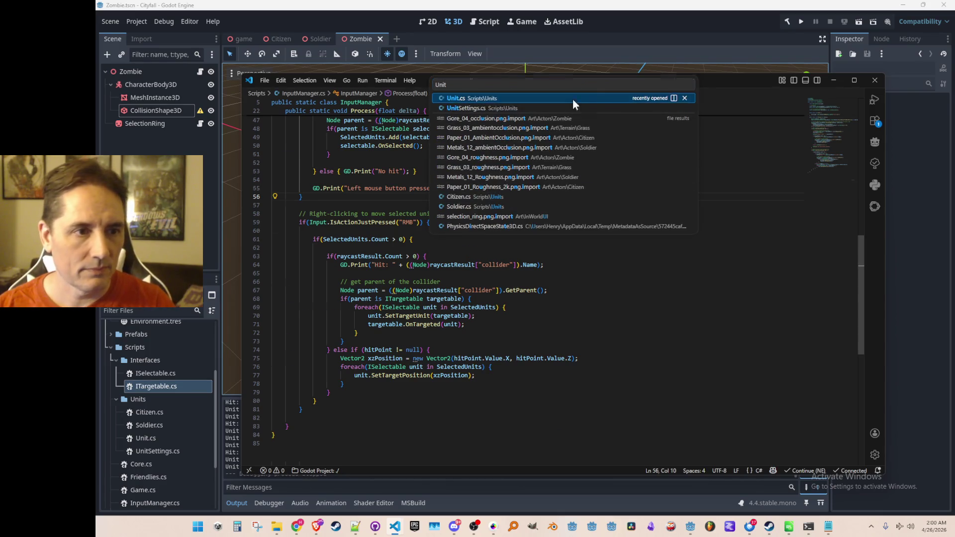
left_click(572, 99)
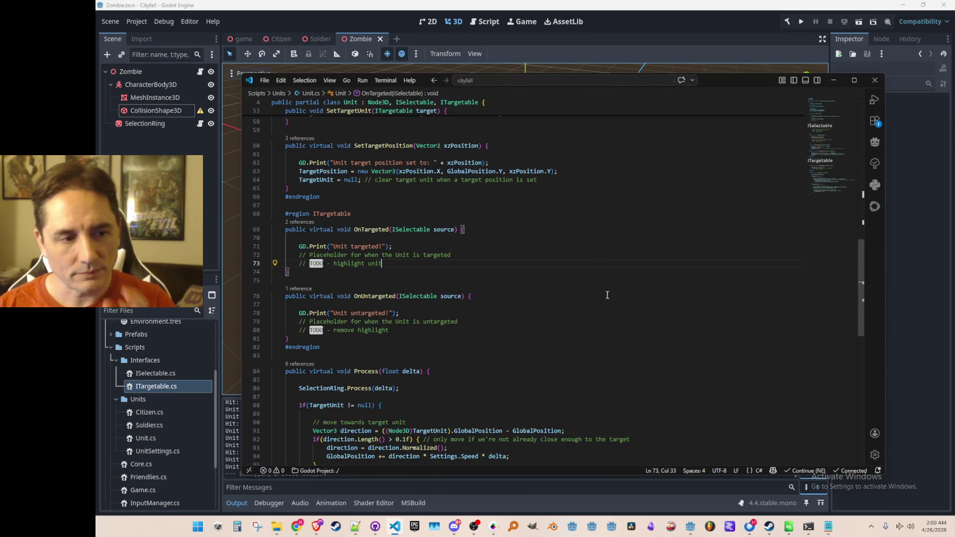
scroll(646, 333, "up", 15)
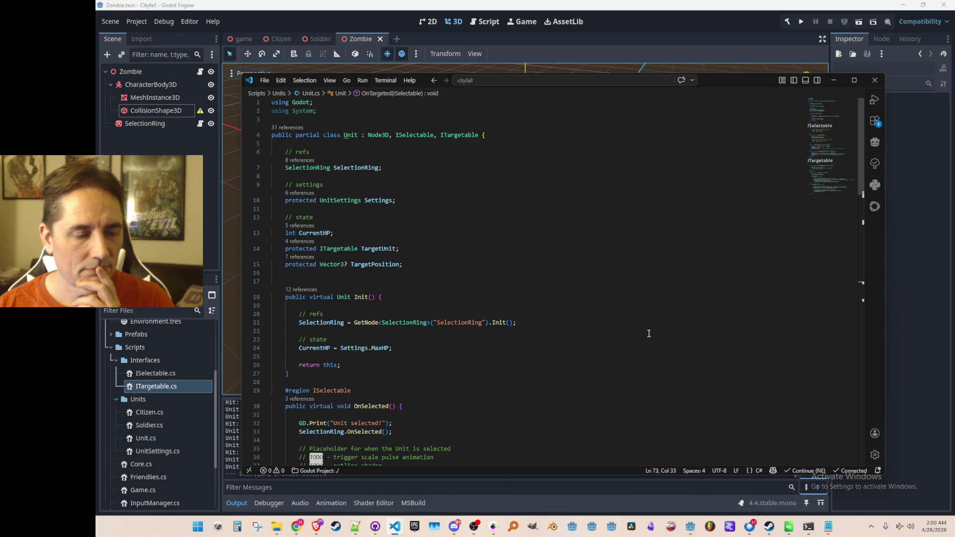
scroll(649, 334, "down", 10)
scroll(662, 336, "down", 6)
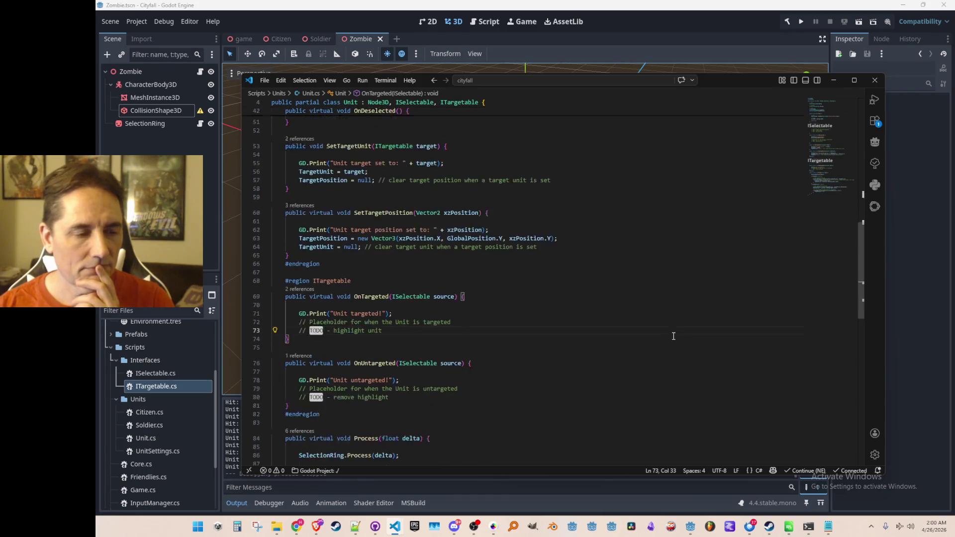
scroll(674, 337, "up", 15)
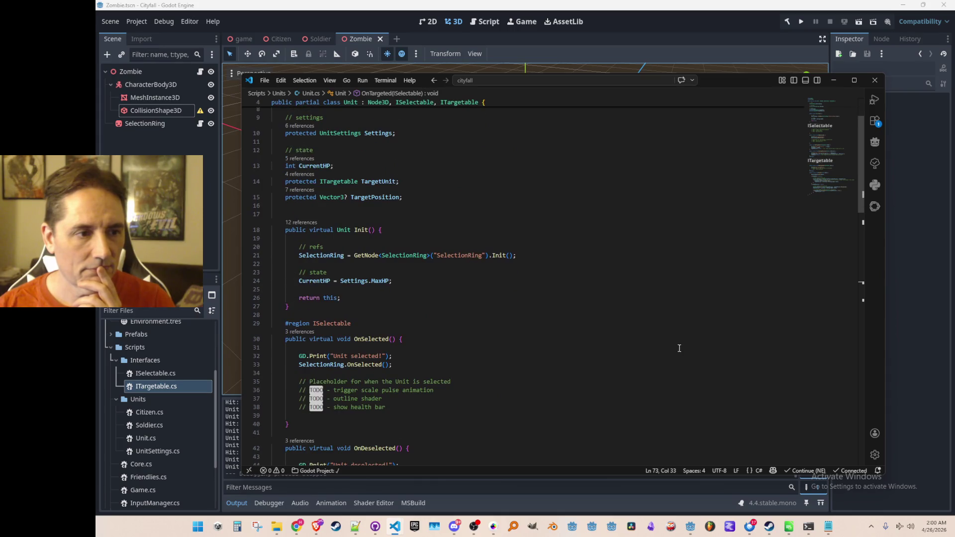
scroll(679, 351, "up", 1)
scroll(681, 351, "down", 5)
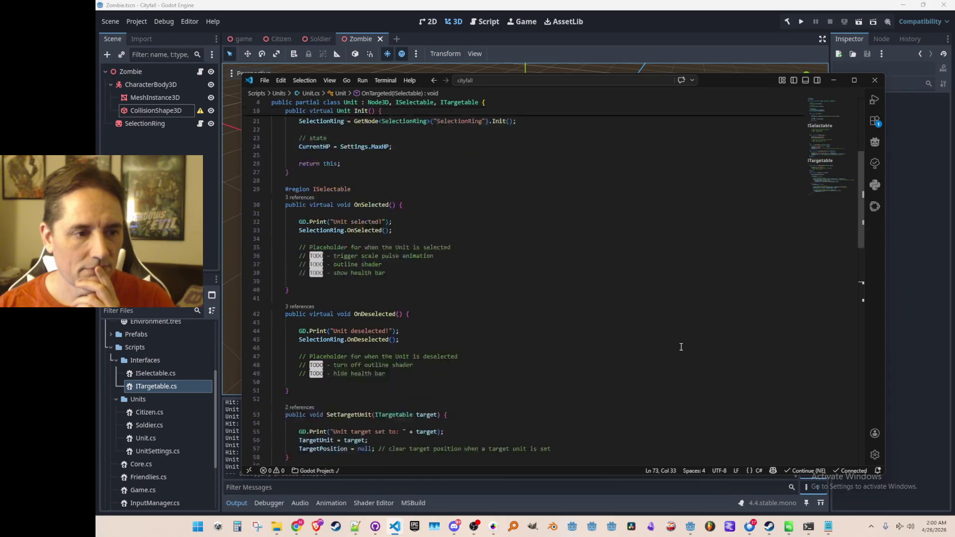
scroll(681, 346, "up", 5)
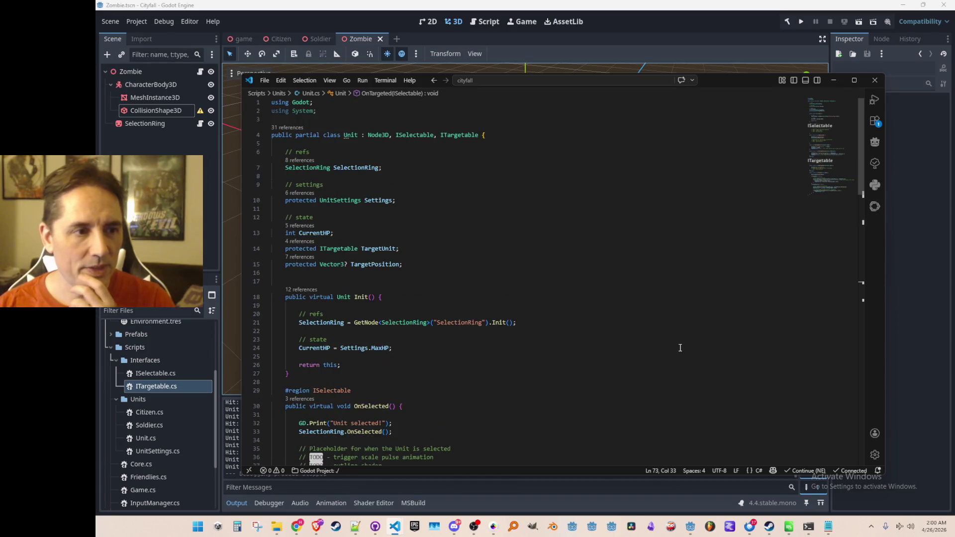
scroll(679, 348, "down", 5)
scroll(679, 348, "up", 5)
scroll(679, 347, "down", 3)
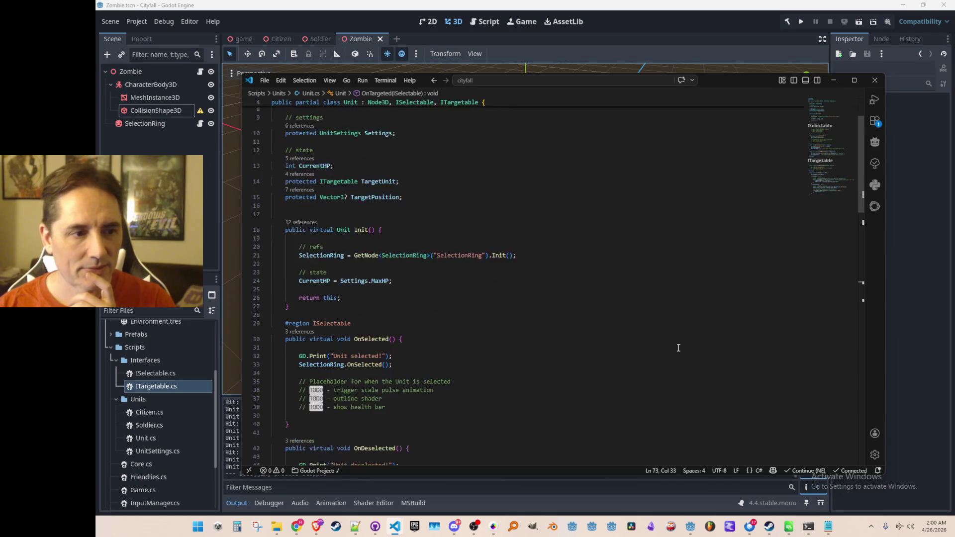
left_click(697, 306)
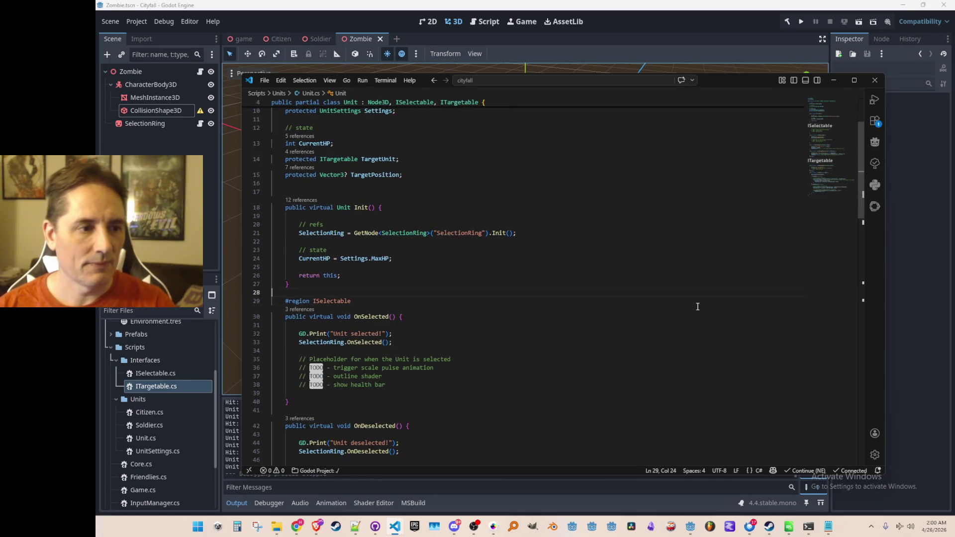
Step: Add a TakeDamage(int amount) method below Init that reduces CurrentHP
key("ctrl+shift+Return")
key("ctrl+shift+Return")
type("public void TakeDamage(int amount) {")
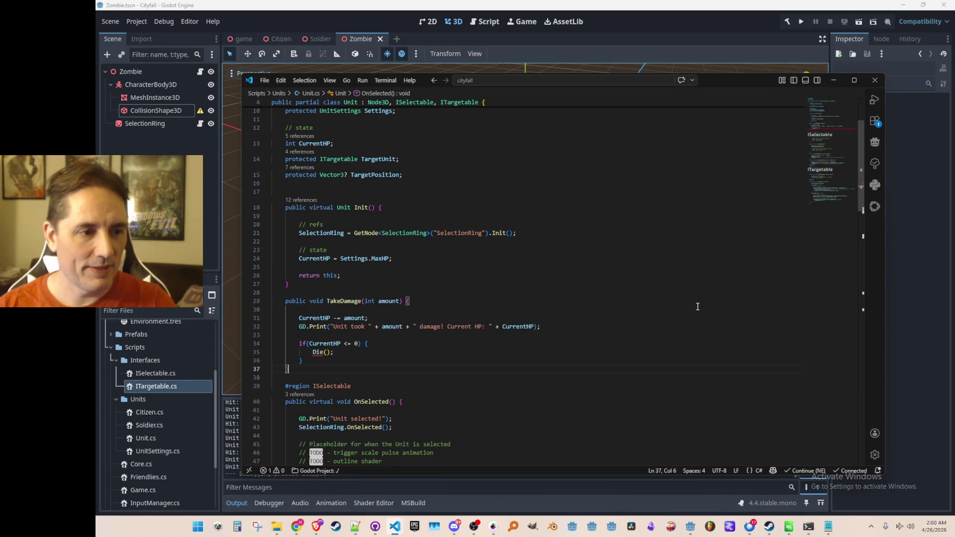
key("Tab")
scroll(680, 293, "down", 3)
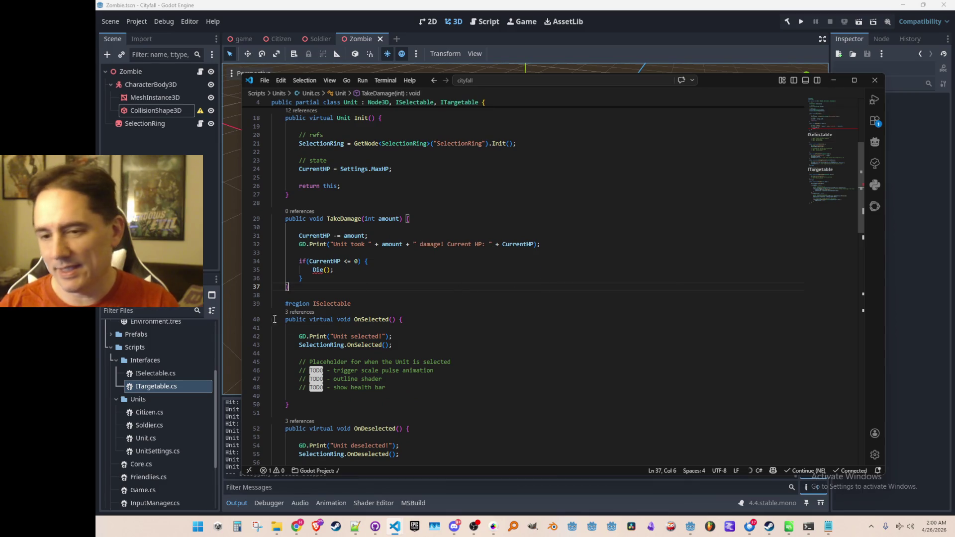
left_click(373, 265)
key("Escape")
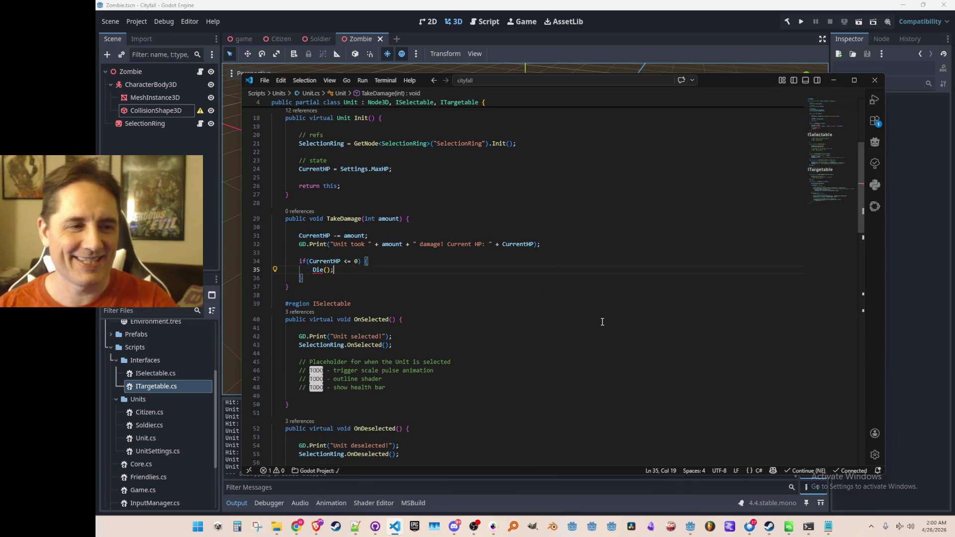
key("Up")
key("Up")
key("Up")
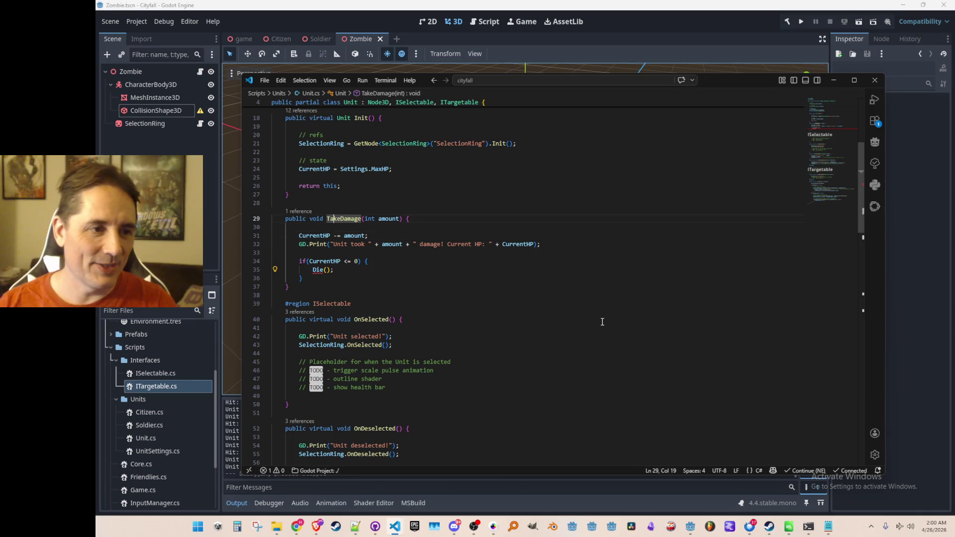
Step: Add a Die() method that prints and calls QueueFree(), then review the TODO comments
key("Down")
key("Down")
key("Down")
key("Down")
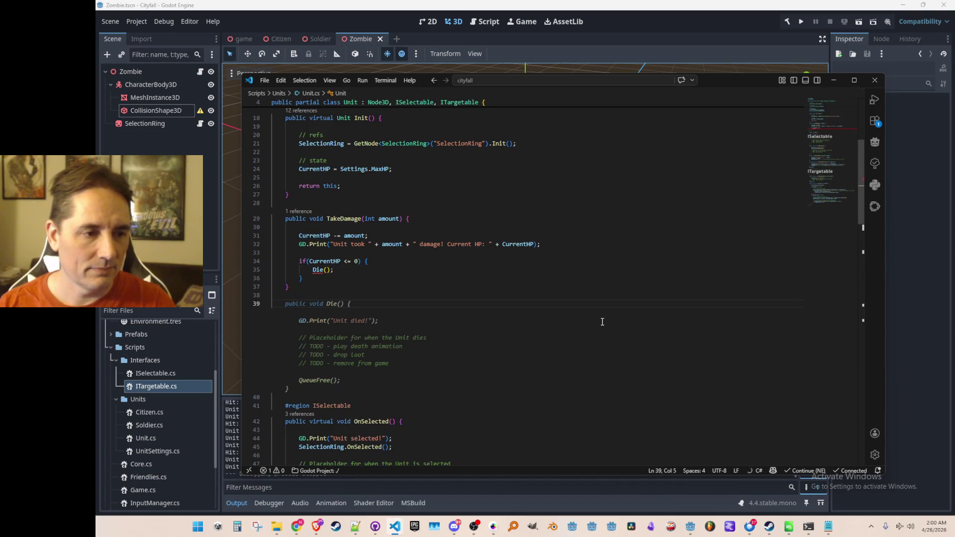
key("Tab")
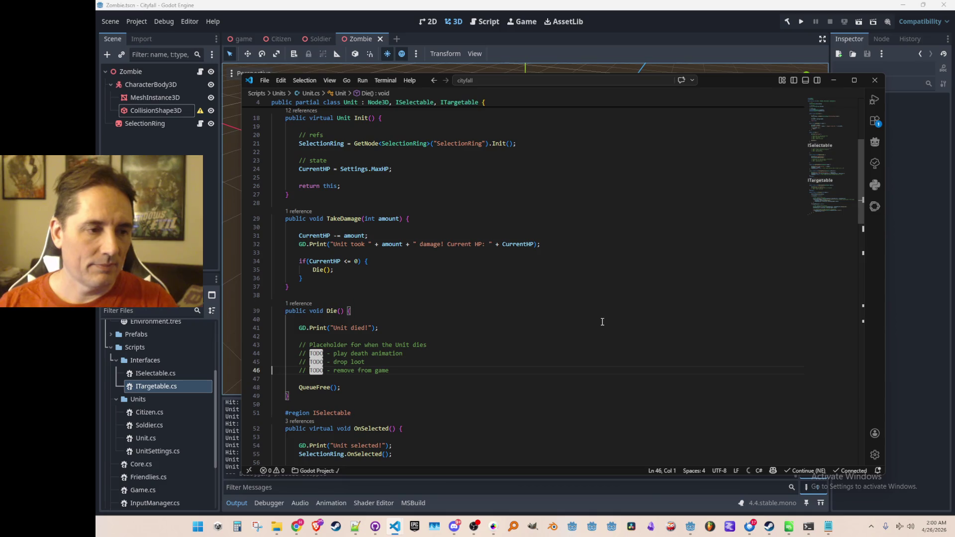
scroll(408, 390, "down", 1)
left_click(534, 329)
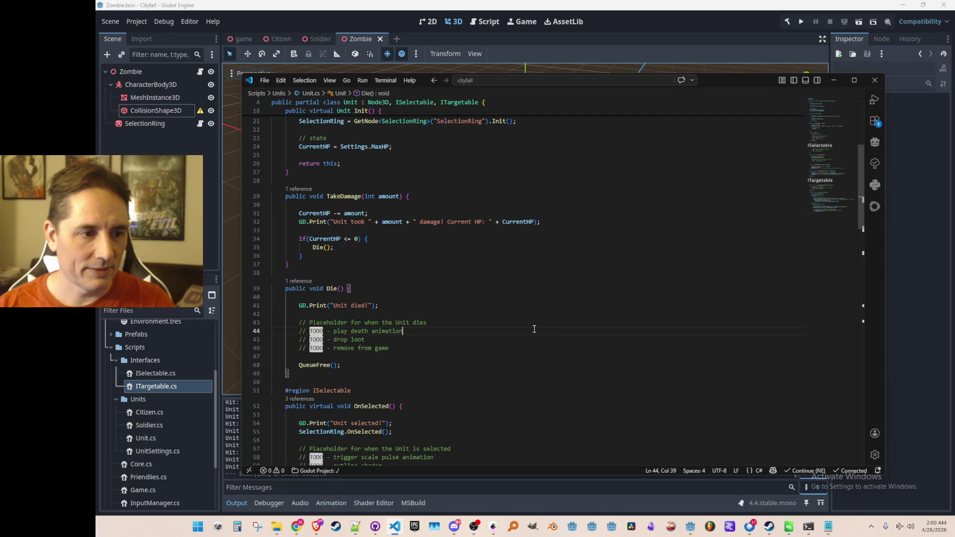
scroll(614, 324, "up", 2)
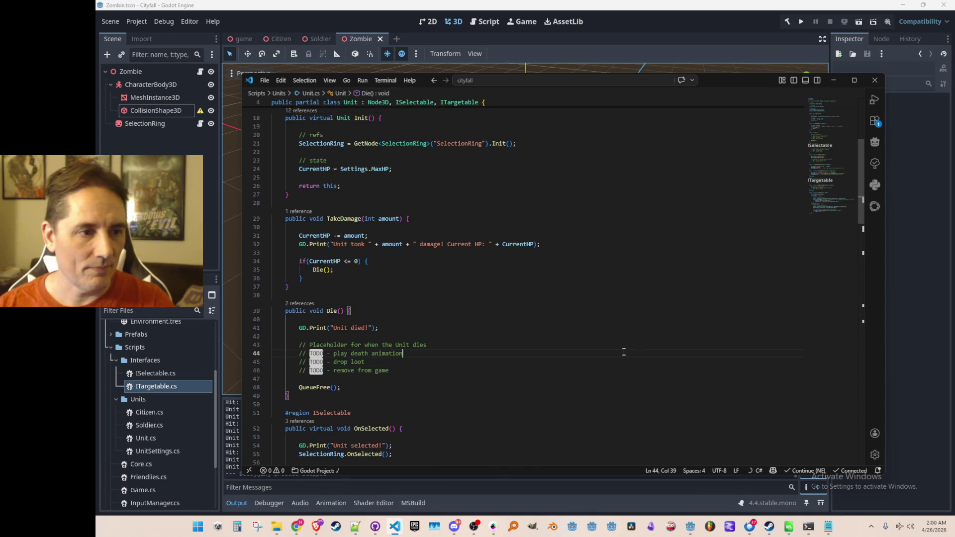
scroll(547, 349, "up", 1)
scroll(541, 348, "down", 1)
scroll(532, 342, "up", 1)
scroll(509, 313, "up", 1)
left_click(529, 273)
scroll(596, 279, "down", 1)
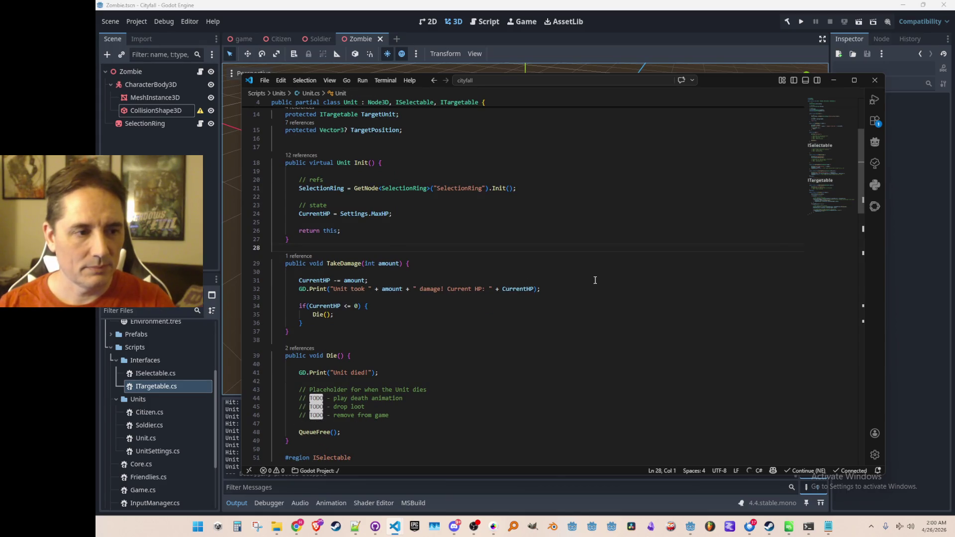
Step: Create a new TEST_COMMAND input action in the Project Settings Input Map
left_click(139, 24)
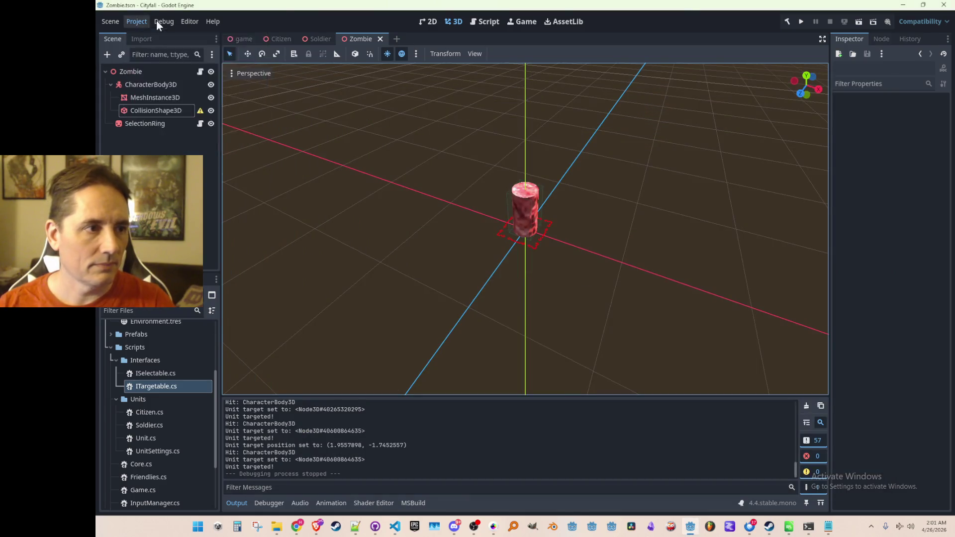
left_click(138, 20)
left_click(145, 30)
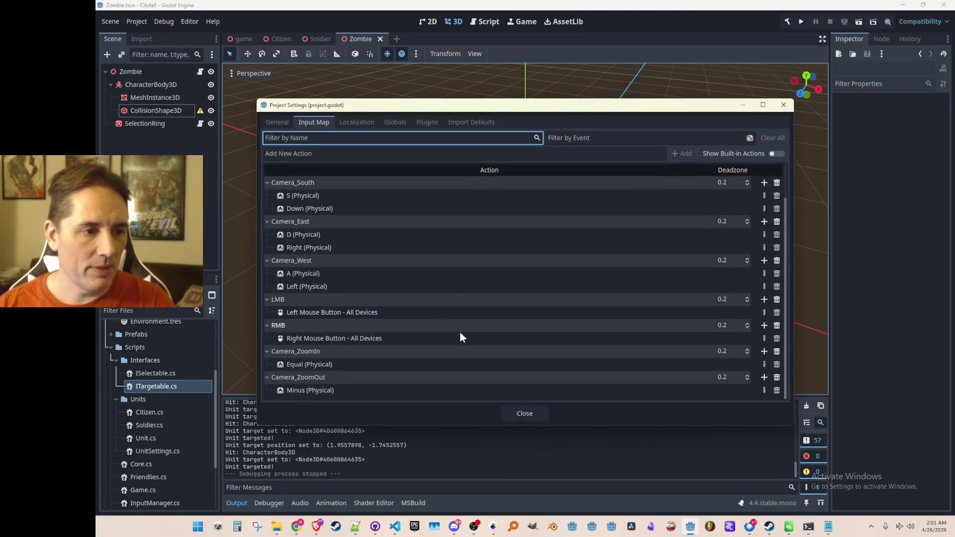
left_click(548, 156)
type("TEST")
key("Return")
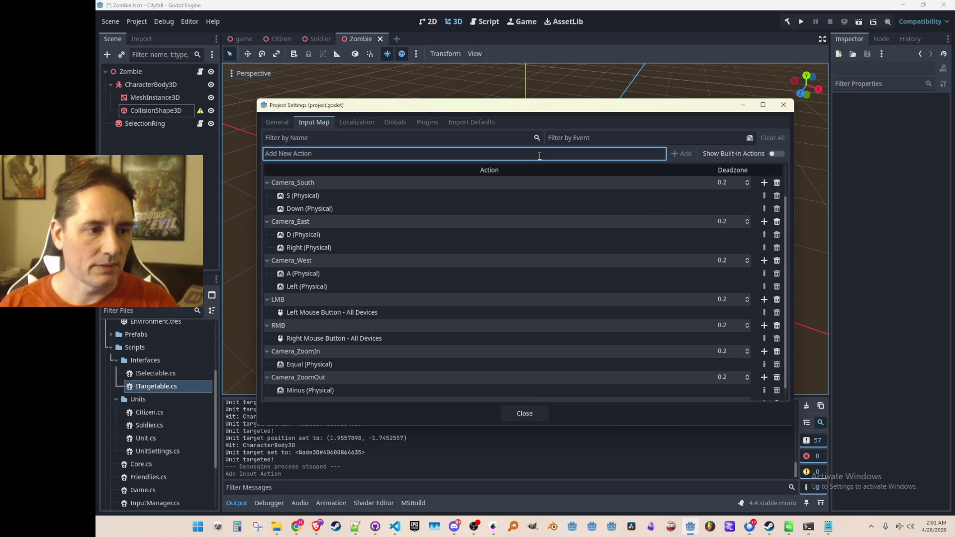
Step: Bind Middle Mouse Button to TEST_COMMAND, close Project Settings and save
scroll(580, 297, "down", 1)
left_click(763, 390)
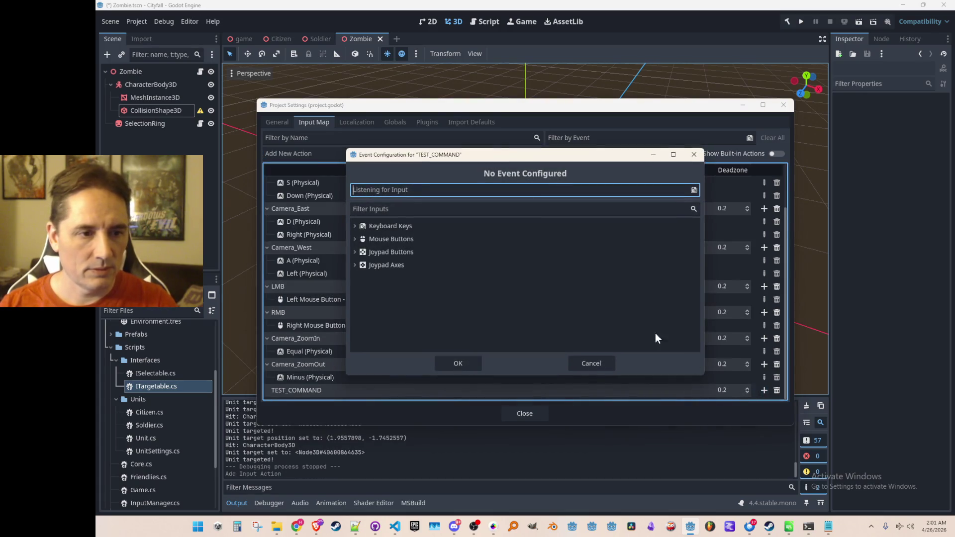
middle_click(457, 194)
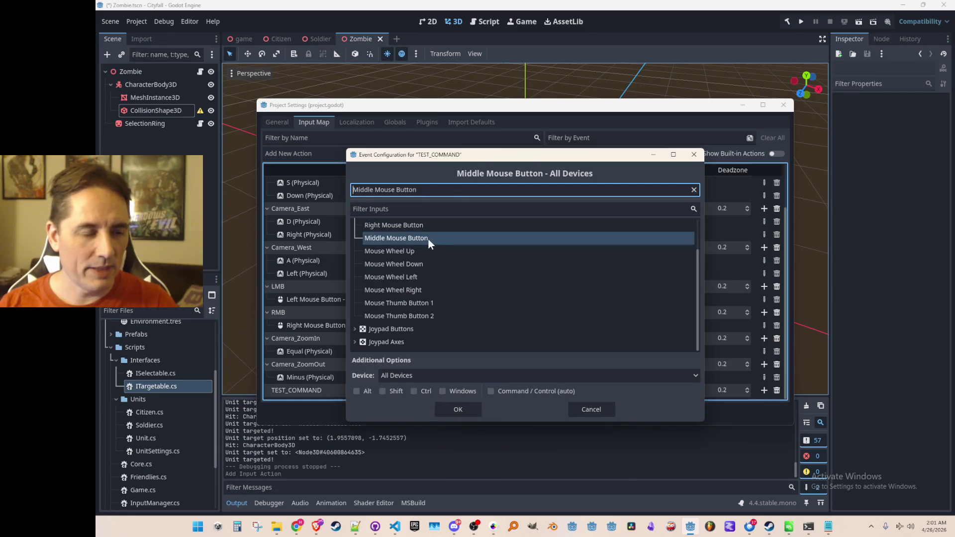
left_click(458, 411)
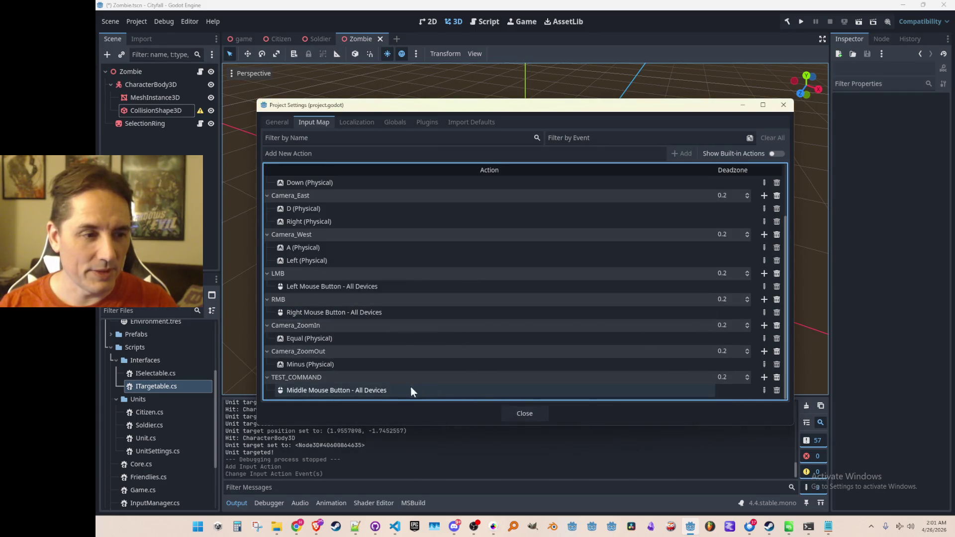
left_click(523, 415)
key("ctrl+s")
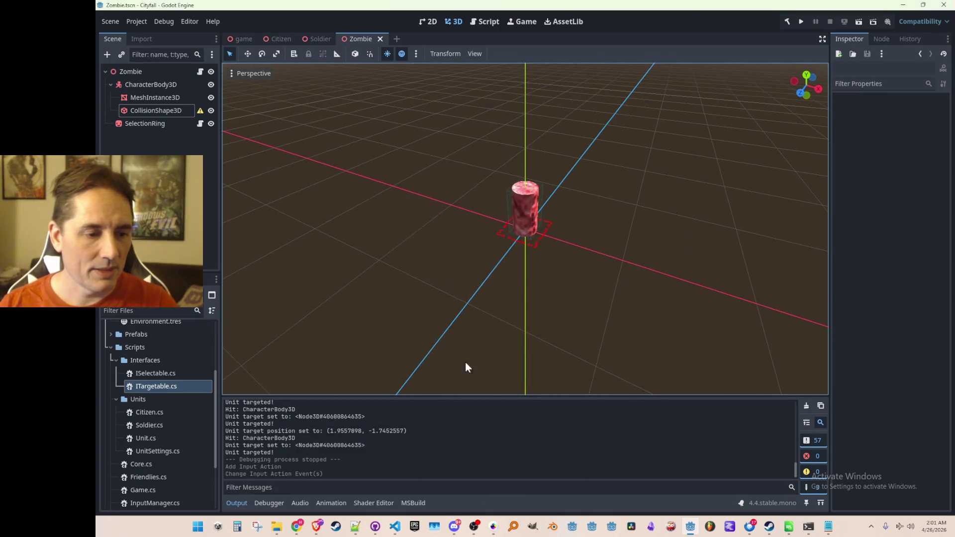
Step: Open InputManager.cs and look over the left- and right-click handling code
mouse_move(395, 526)
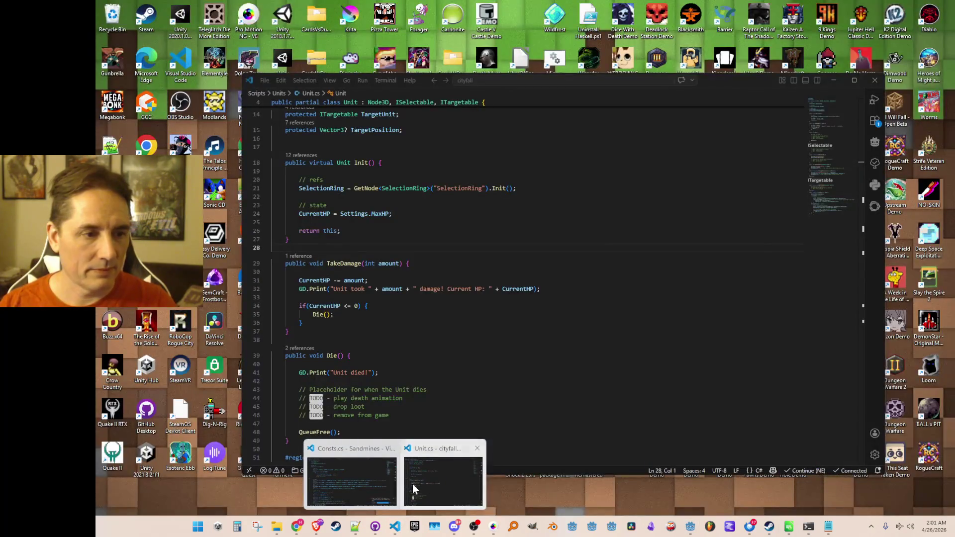
left_click(412, 484)
key("ctrl+p")
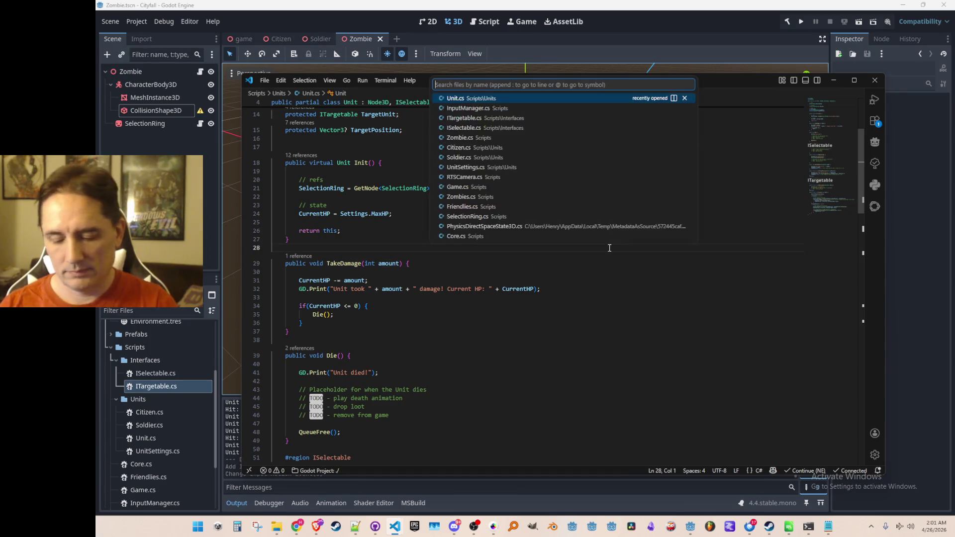
type("In")
key("Return")
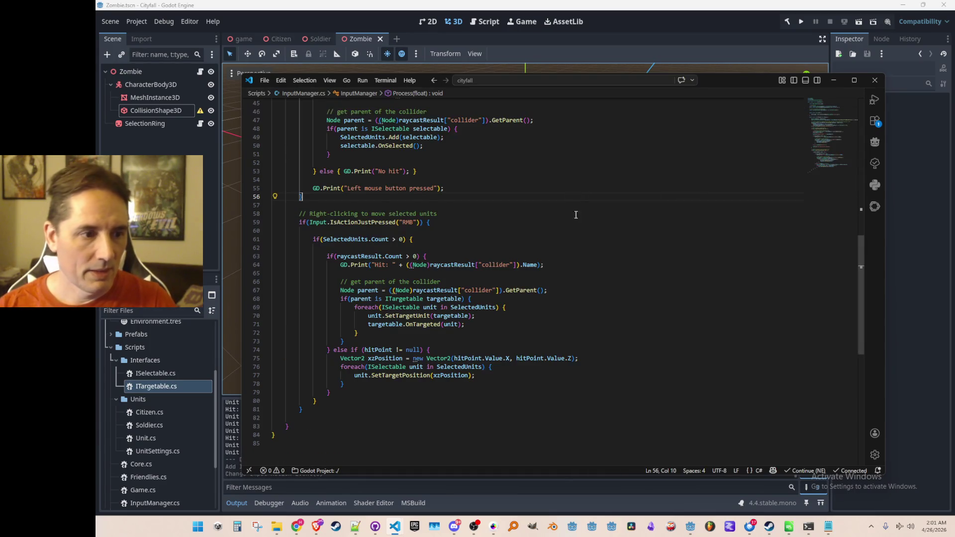
scroll(572, 249, "up", 3)
left_click(583, 328)
scroll(597, 323, "down", 3)
key("Down")
key("Home")
scroll(564, 389, "down", 5)
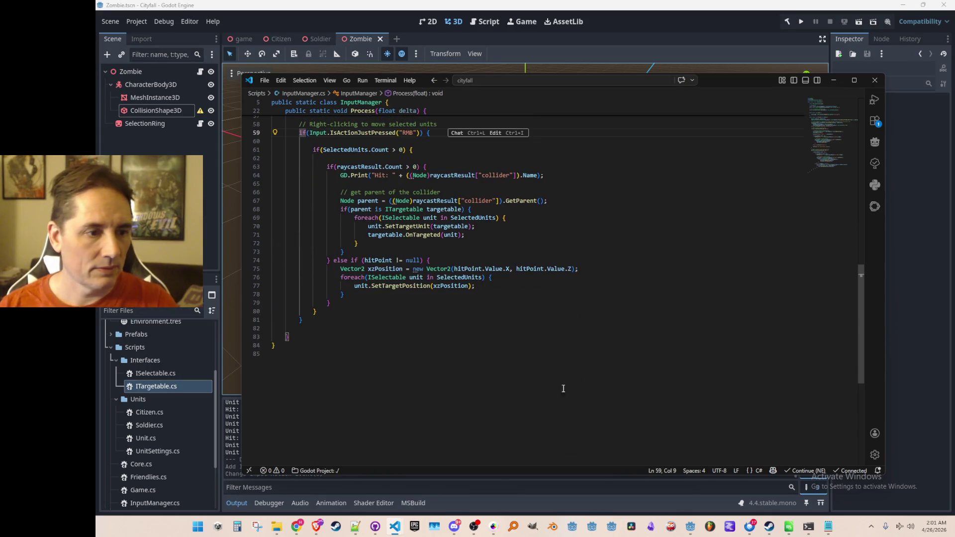
Step: Add an if (Input.IsActionJustPressed("TEST_COMMAND")) block near the end of Process with the suggested body
left_click(576, 323)
key("Down")
key("Return")
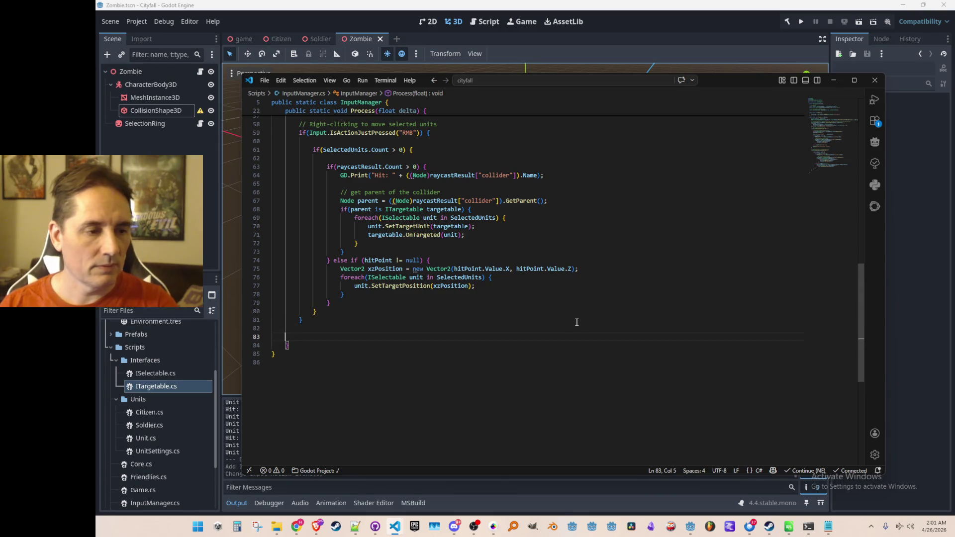
type("if(Input.IsActionJustPressed(\"RMB\"))")
key("Left")
key("Left")
key("Left")
key("BackSpace")
key("BackSpace")
key("BackSpace")
type("TEST_C")
type("OMMAND\"))")
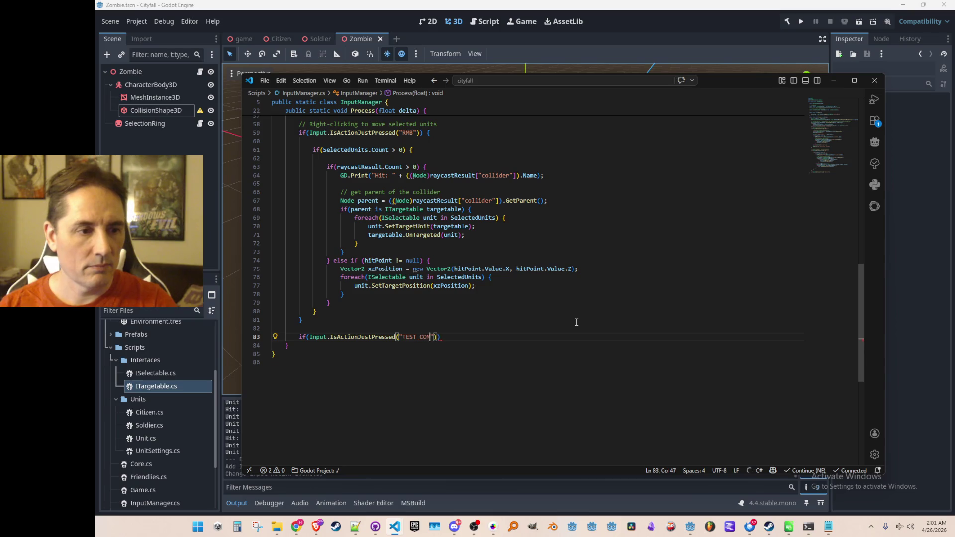
type(" {")
key("Return")
key("Tab")
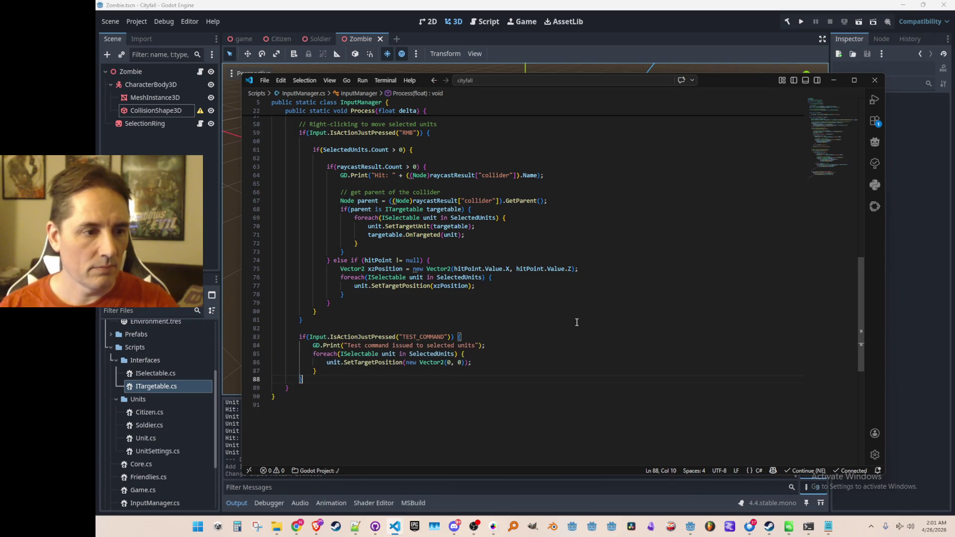
key("Up")
key("Up")
key("Up")
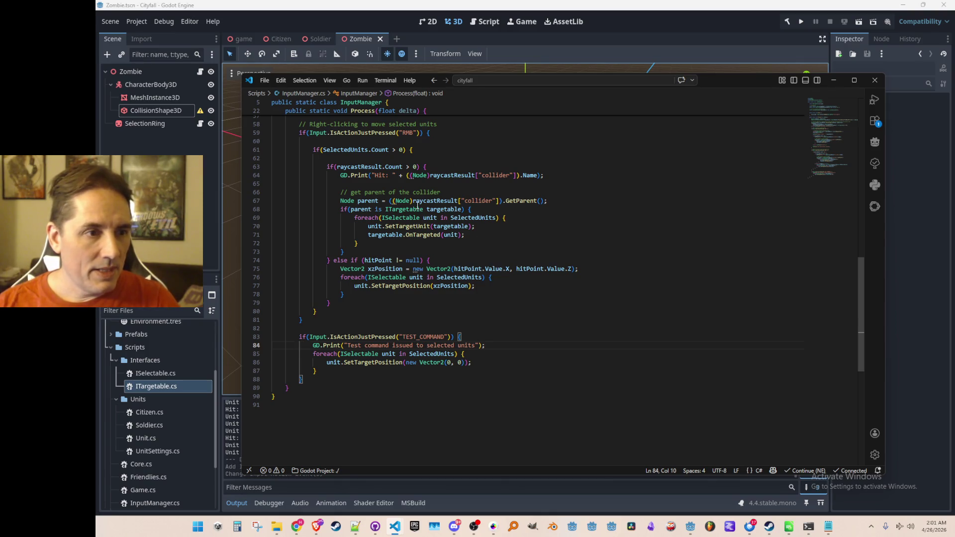
Step: Copy the raycast target block from line 63 and paste it over the TEST_COMMAND foreach loop
left_click(412, 169)
key("Home")
key("shift+End")
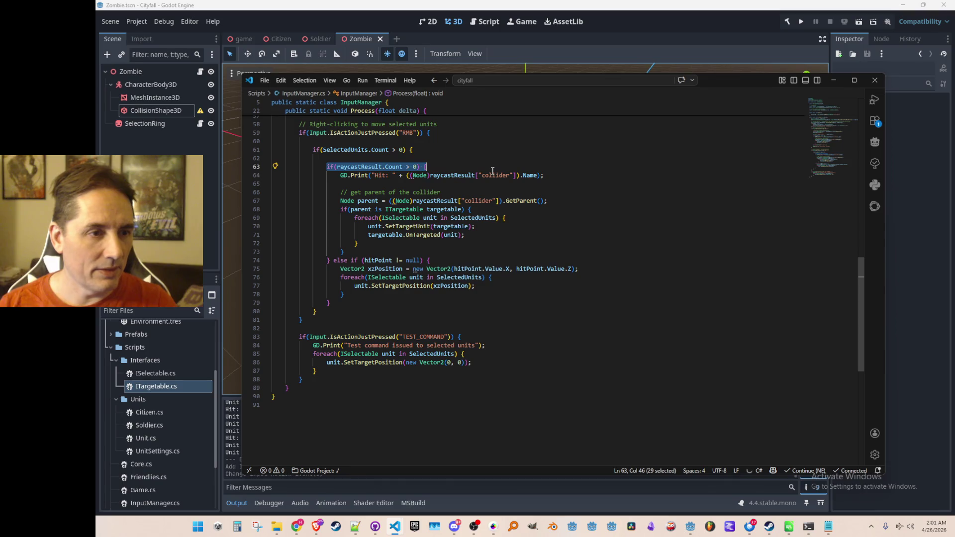
key("shift+Down")
key("shift+Down")
key("shift+Down")
key("shift+End")
key("shift+Home")
key("ctrl+c")
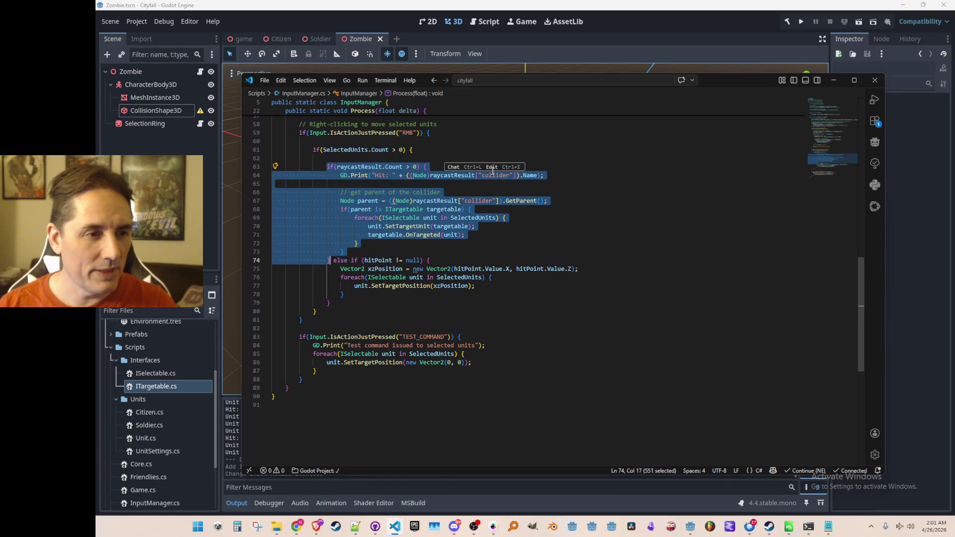
key("Down")
key("Down")
key("Down")
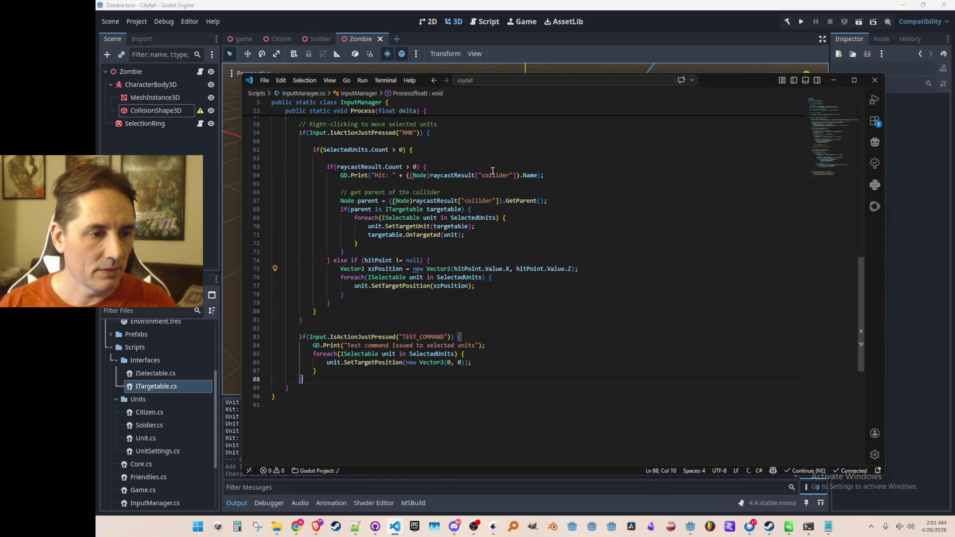
key("shift+Up")
key("shift+Up")
key("shift+Up")
key("shift+Home")
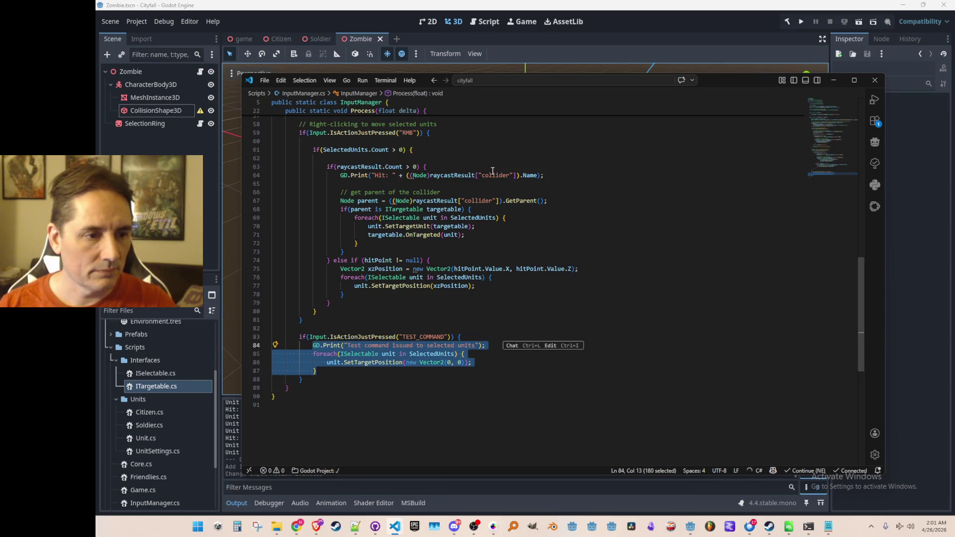
key("ctrl+v")
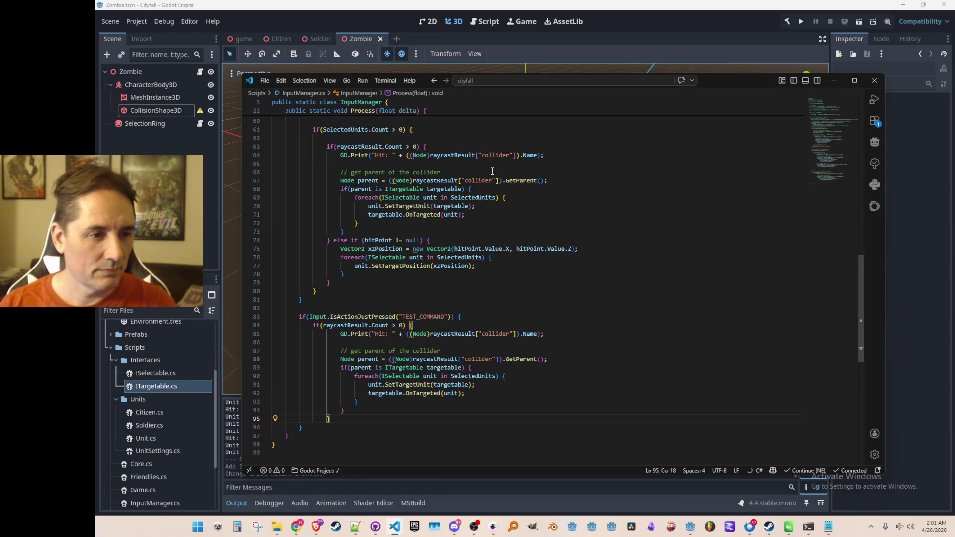
Step: Outdent the pasted raycast lines one level
key("shift+Home")
key("shift+Up")
key("shift+Up")
key("shift+Up")
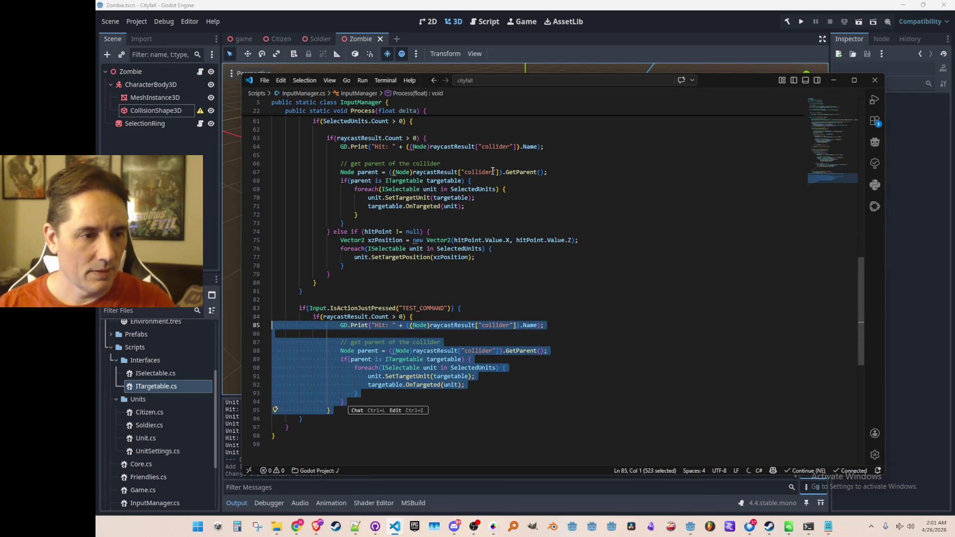
key("shift+Tab")
key("Up")
scroll(483, 191, "down", 1)
left_click(563, 367)
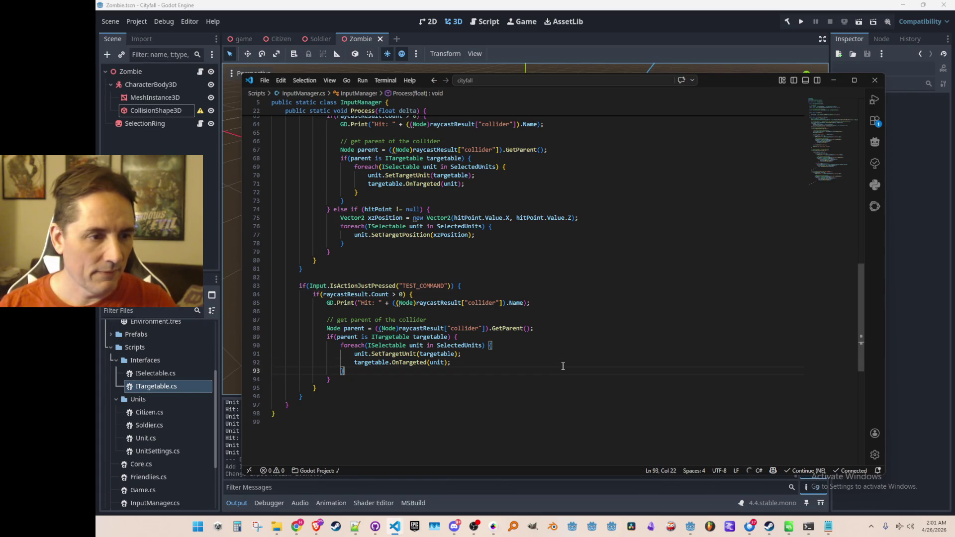
key("Up")
key("Up")
key("Left")
key("Left")
key("Left")
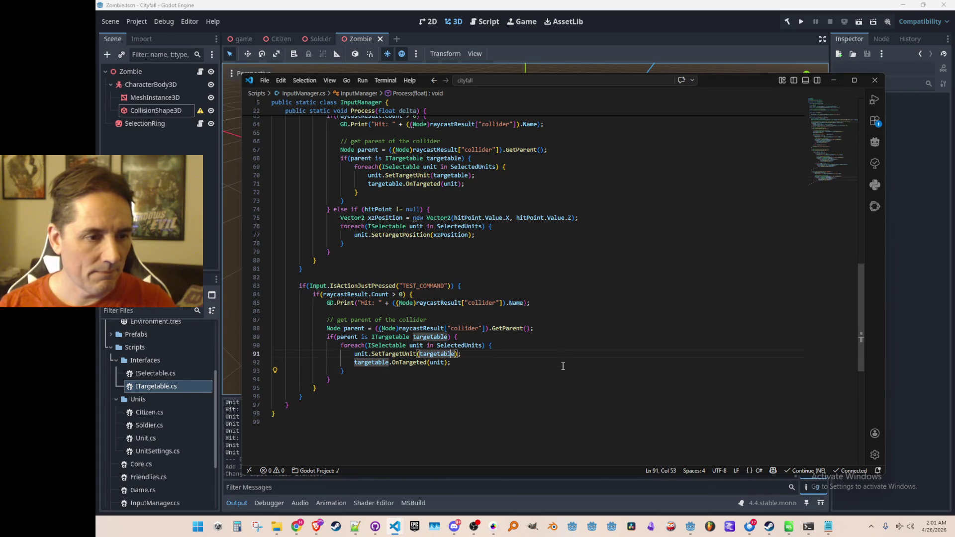
key("Home")
key("Up")
key("Up")
key("Up")
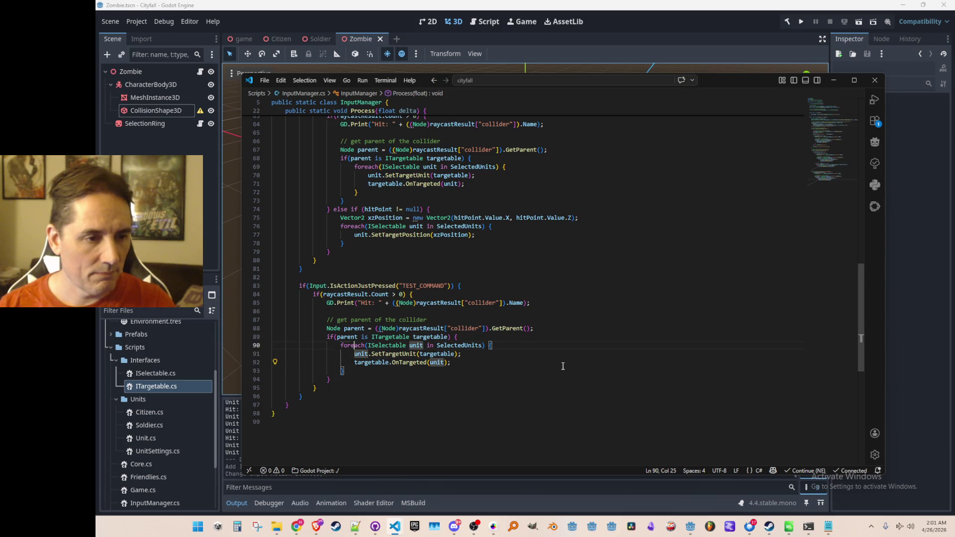
Step: Remove the foreach line, the SetTargetUnit line and the leftover closing brace
key("Down")
key("ctrl+shift+k")
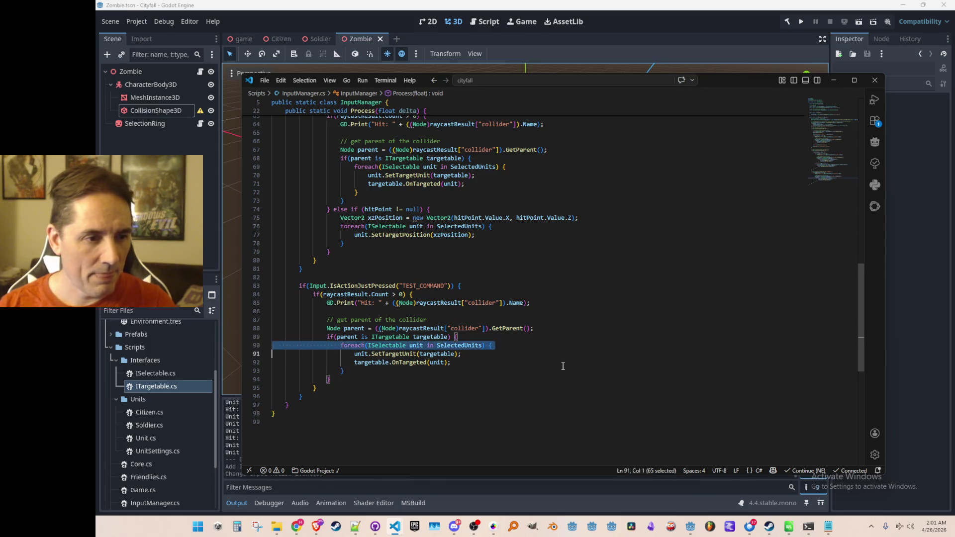
key("shift+Down")
key("shift+Down")
key("shift+Tab")
key("shift+Up")
key("Delete")
key("Down")
key("ctrl+shift+k")
key("Up")
key("shift+Tab")
Step: Drop OnTargeted(unit), comment out the targetable line, and check the ITargetable definition
key("ctrl+shift+Left")
key("ctrl+shift+Left")
key("ctrl+shift+Left")
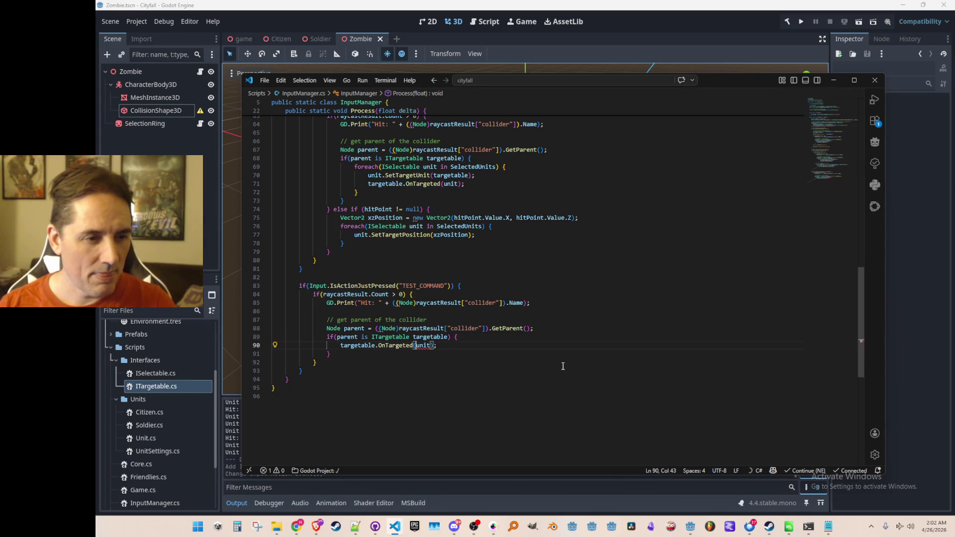
key("BackSpace")
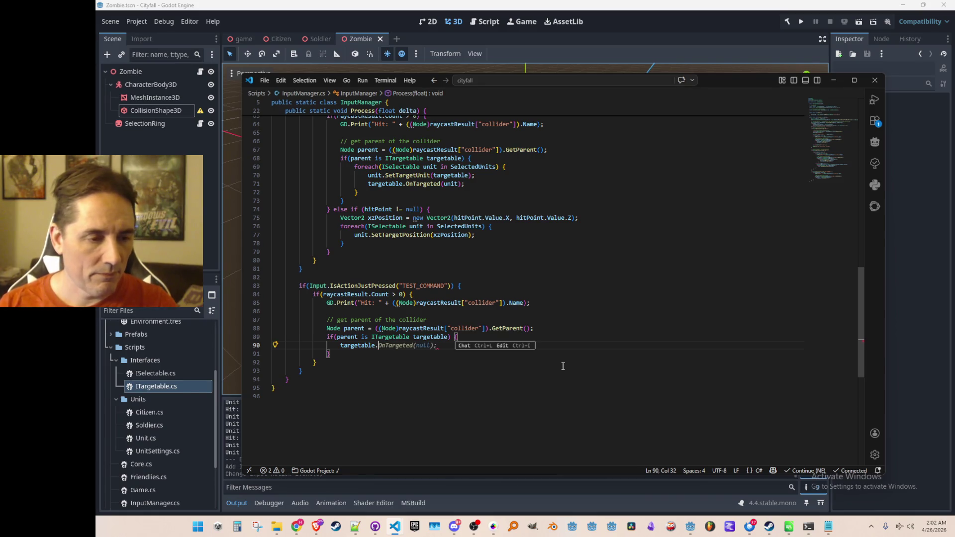
type("Dama")
key("Home")
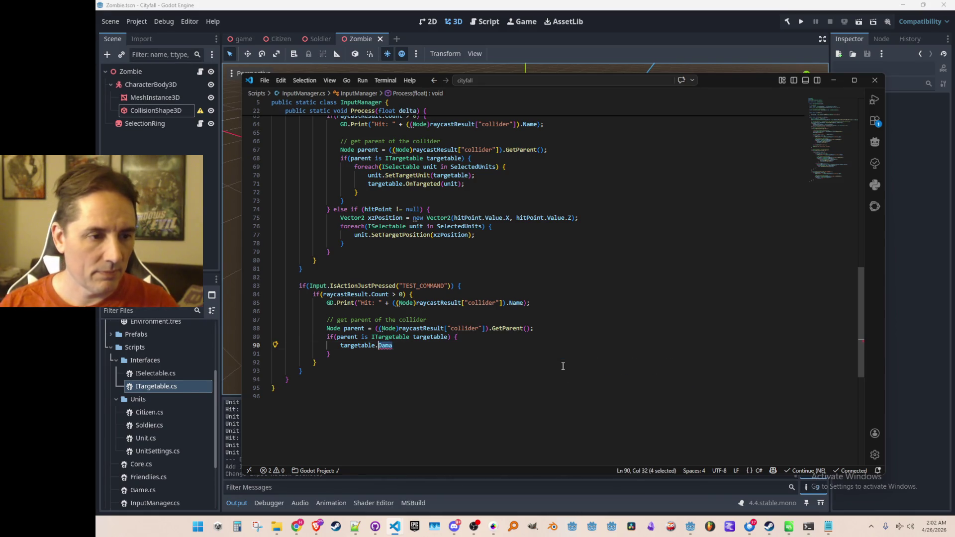
type("//")
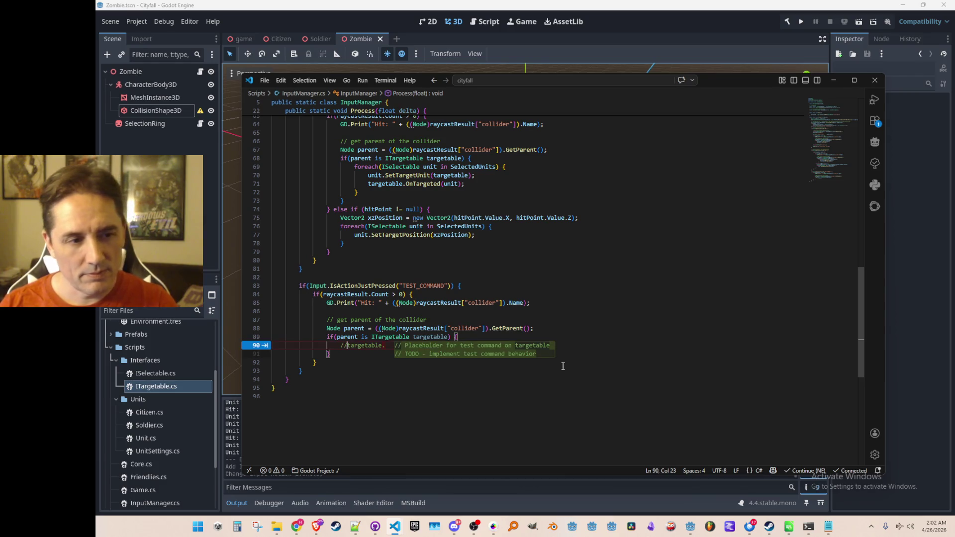
key("Up")
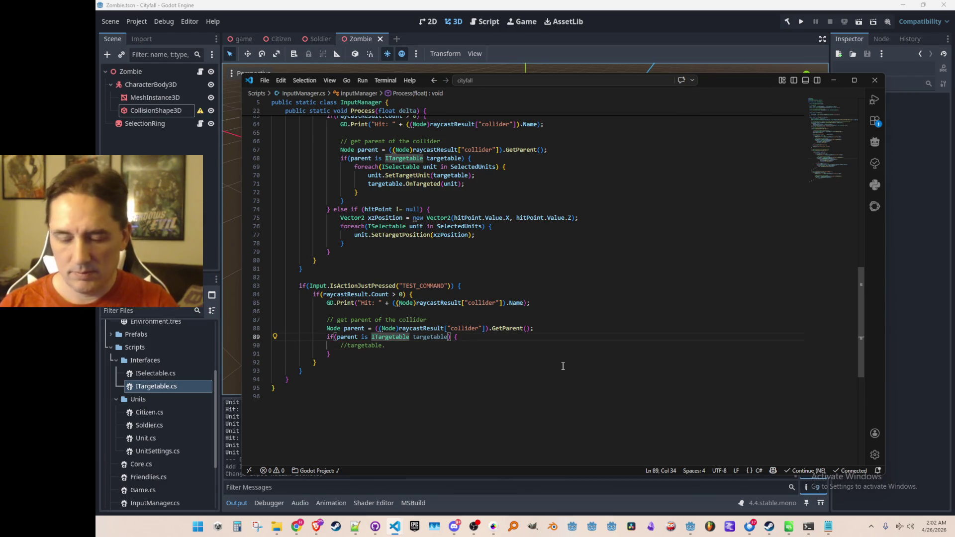
key("F12")
key("alt+Left")
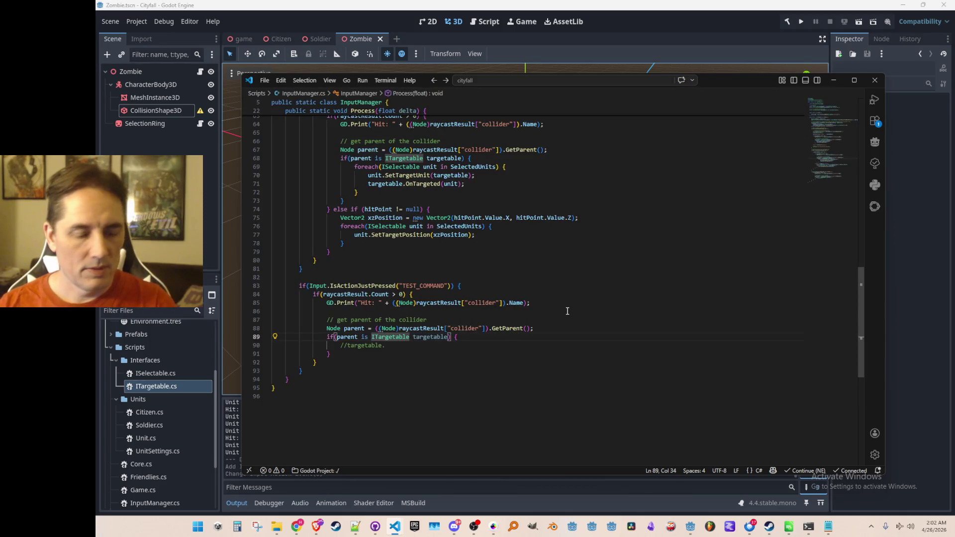
key("ctrl+p")
Step: Open Unit.cs and copy the TakeDamage(int amount) method signature
type("Unit")
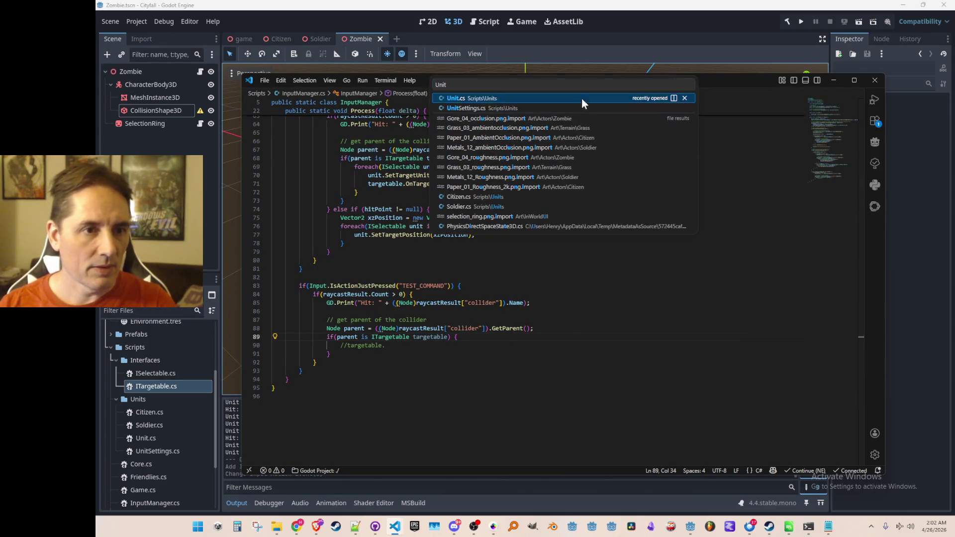
left_click(581, 99)
key("Down")
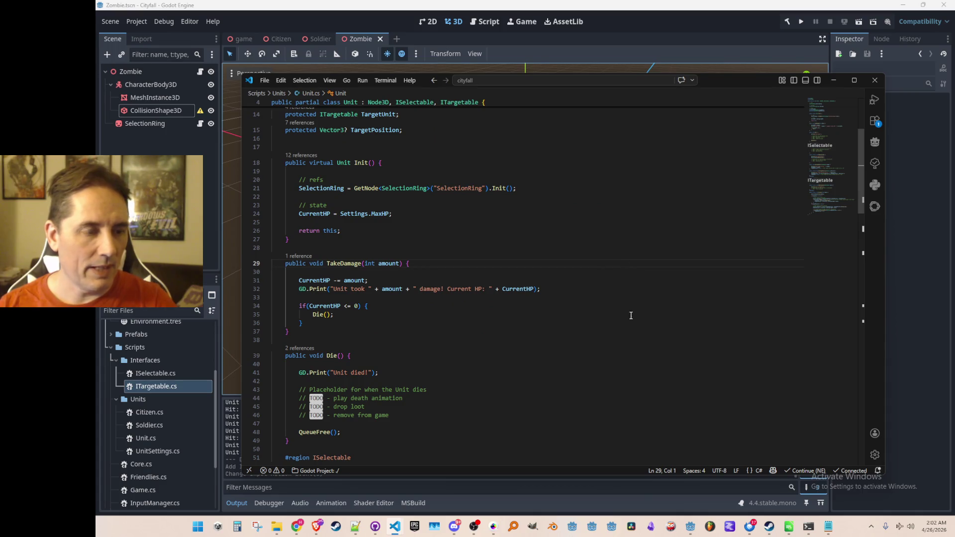
key("Home")
key("shift+End")
key("shift+Home")
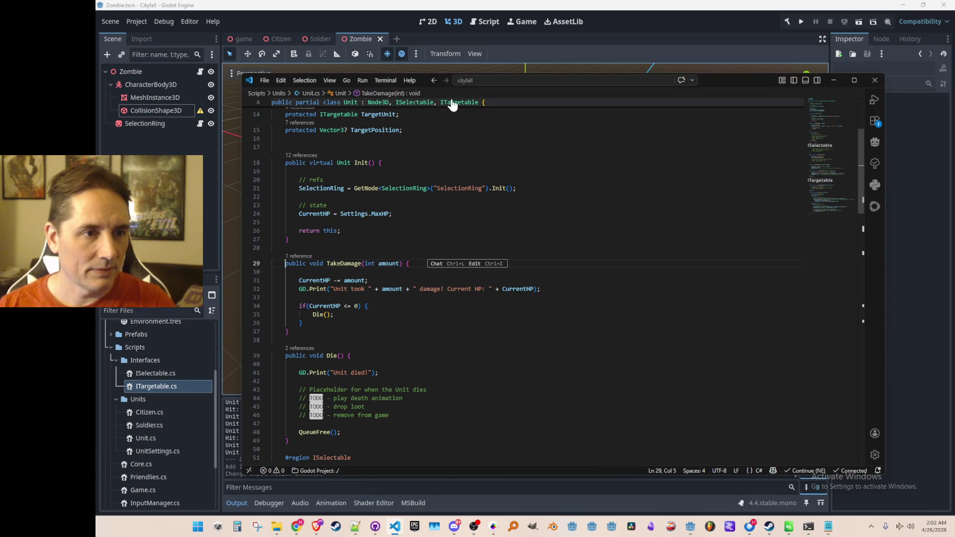
Step: Declare public void TakeDamage(int amount); in the ITargetable interface
left_click(460, 102)
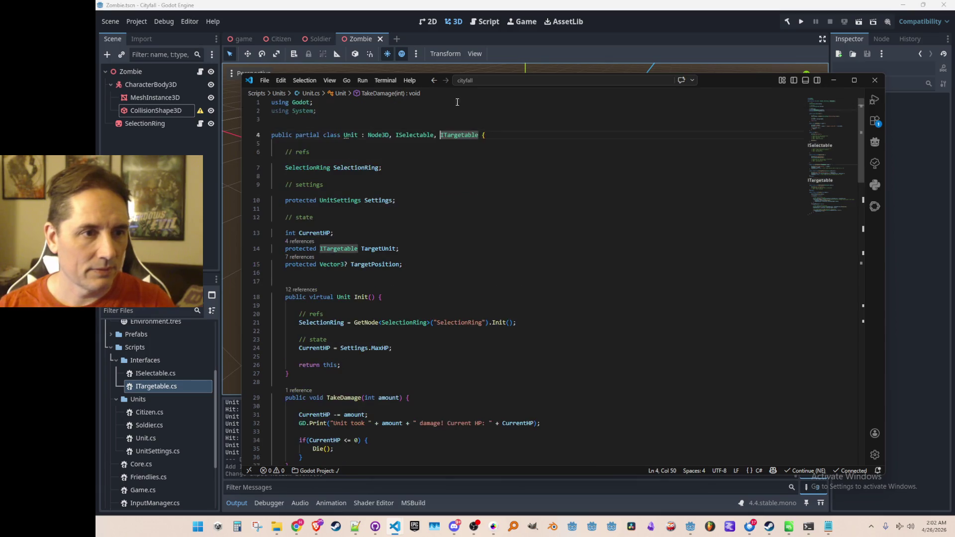
left_click(462, 136, "ctrl")
key("Down")
key("Down")
key("Home")
key("Home")
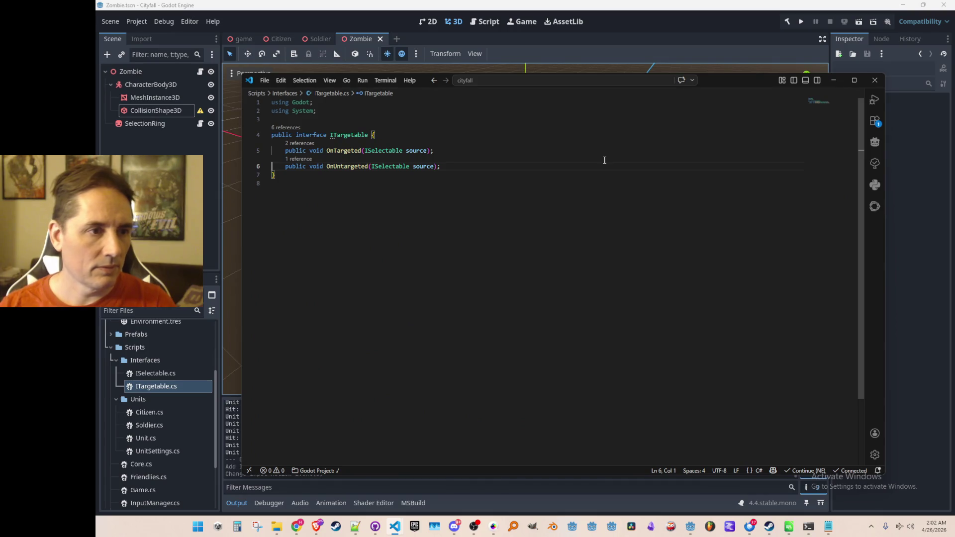
key("Return")
key("Tab")
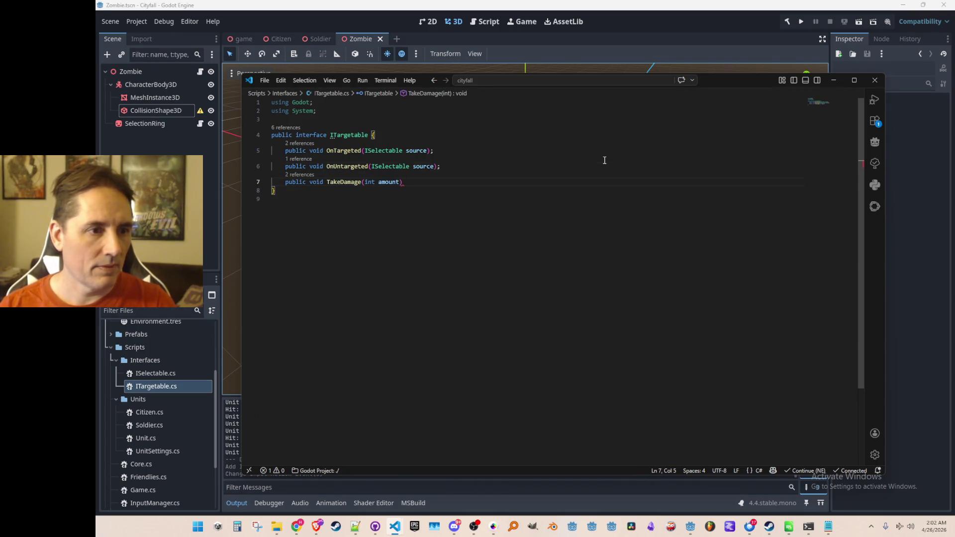
Step: Uncomment the InputManager line as targetable.TakeDamage(10); and run the game
key("alt+Left")
key("alt+Left")
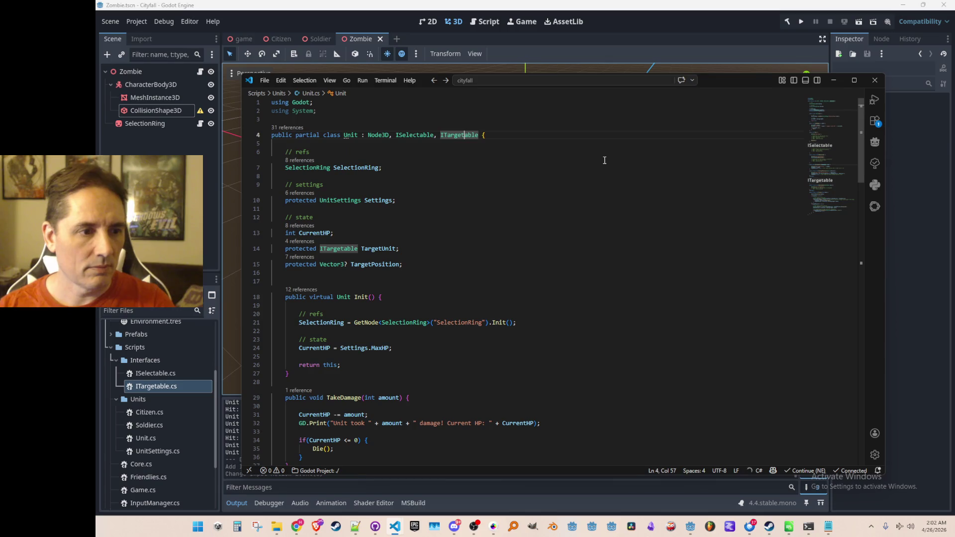
key("alt+Left")
key("alt+Left")
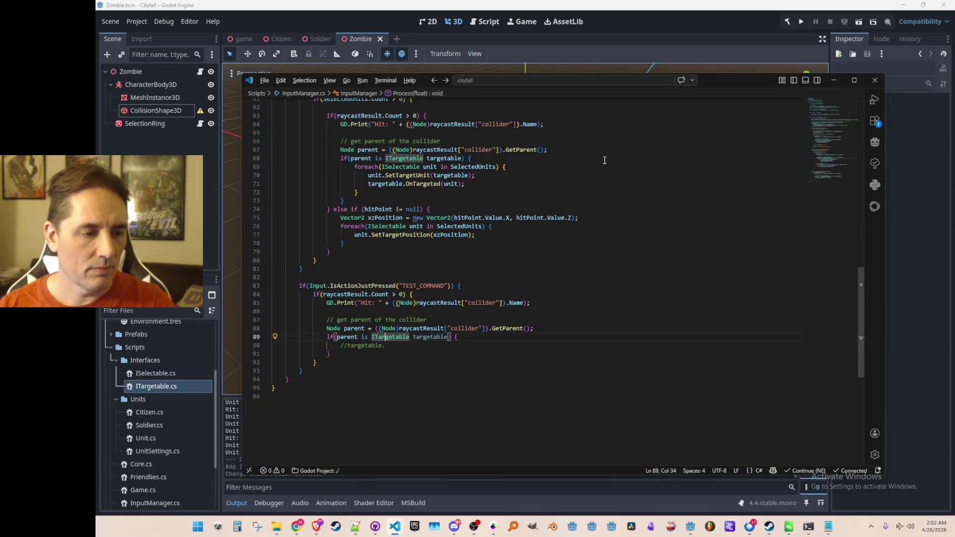
key("Down")
key("Delete")
key("Delete")
key("End")
type("TakeDamage(10);")
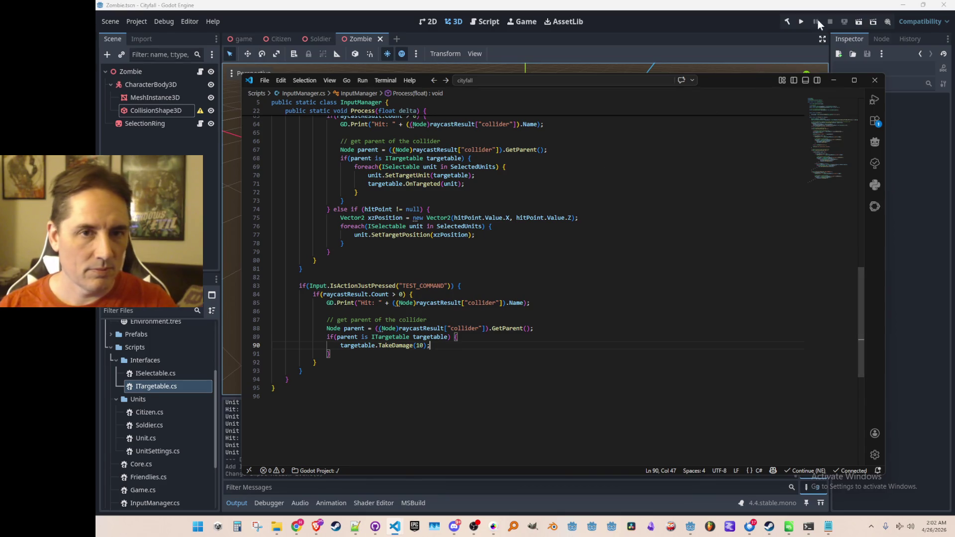
left_click(802, 22)
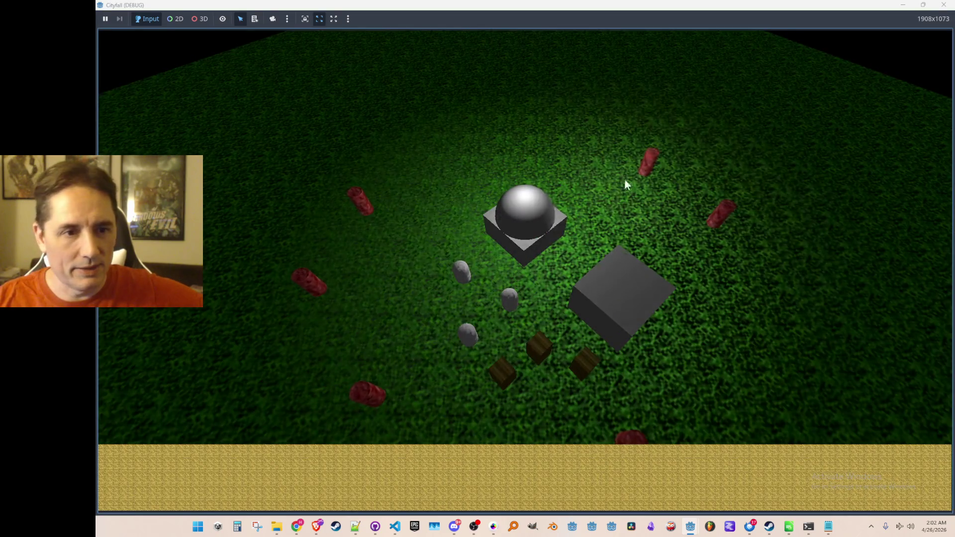
Step: Damage several red zombies with the test command, then send a grey citizen toward one
left_click(638, 173)
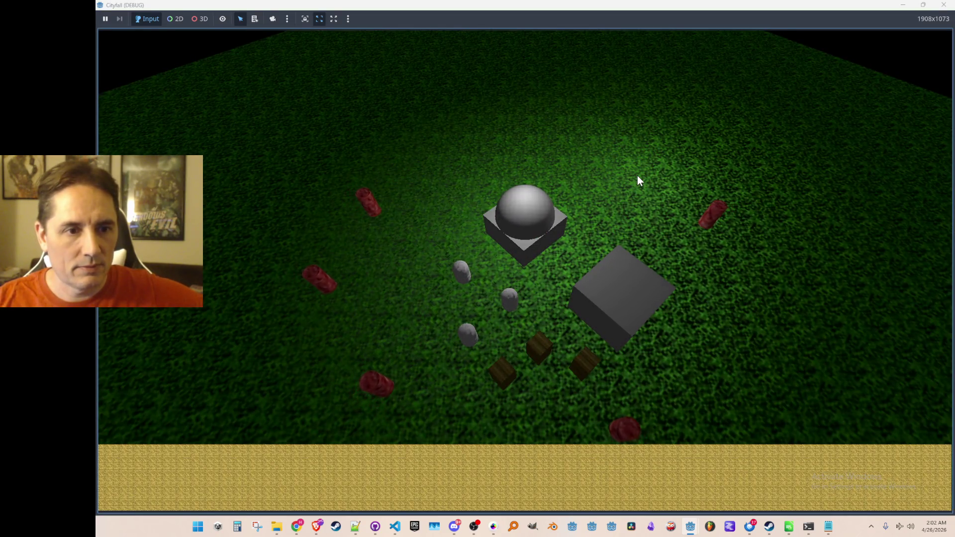
left_click(699, 227)
left_click(386, 213)
left_click(353, 282)
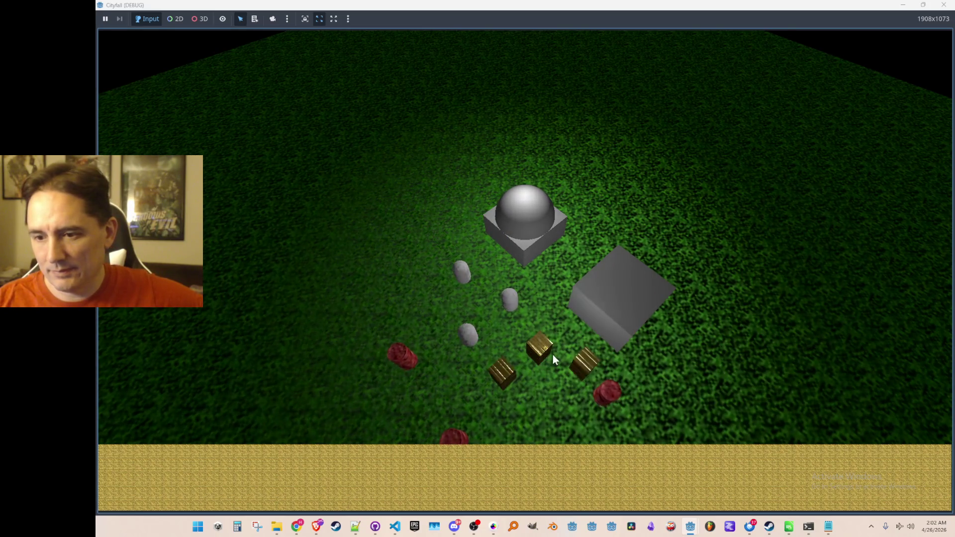
left_click(603, 390)
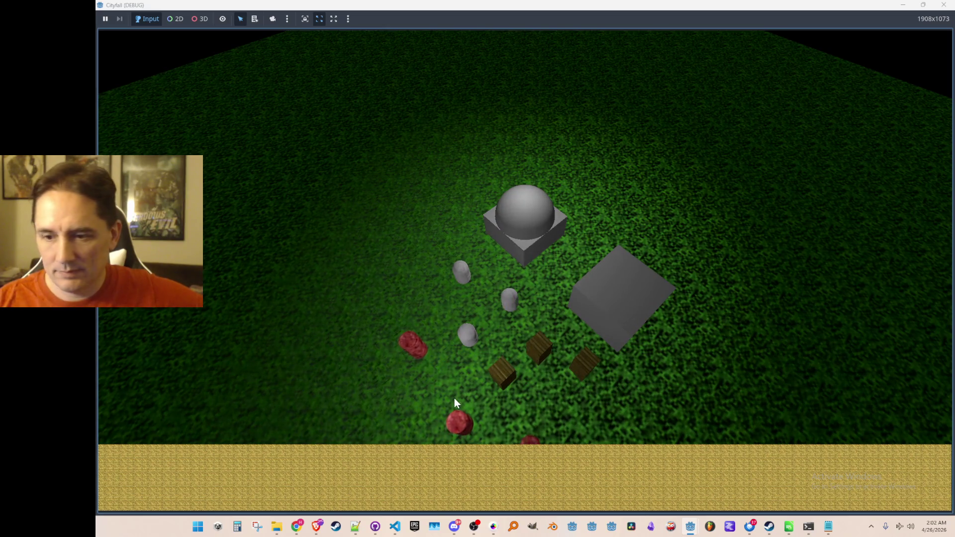
left_click(459, 420)
left_click(529, 433)
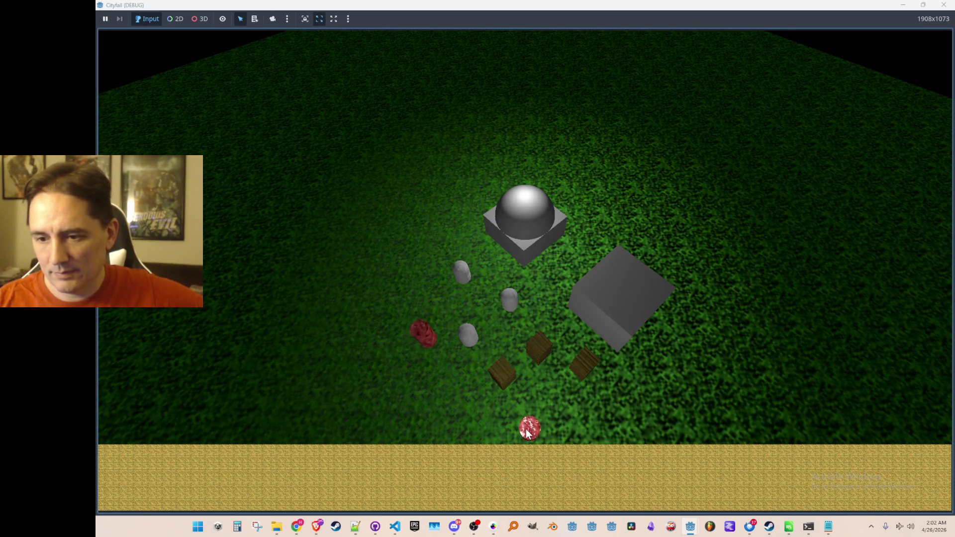
left_click(470, 337)
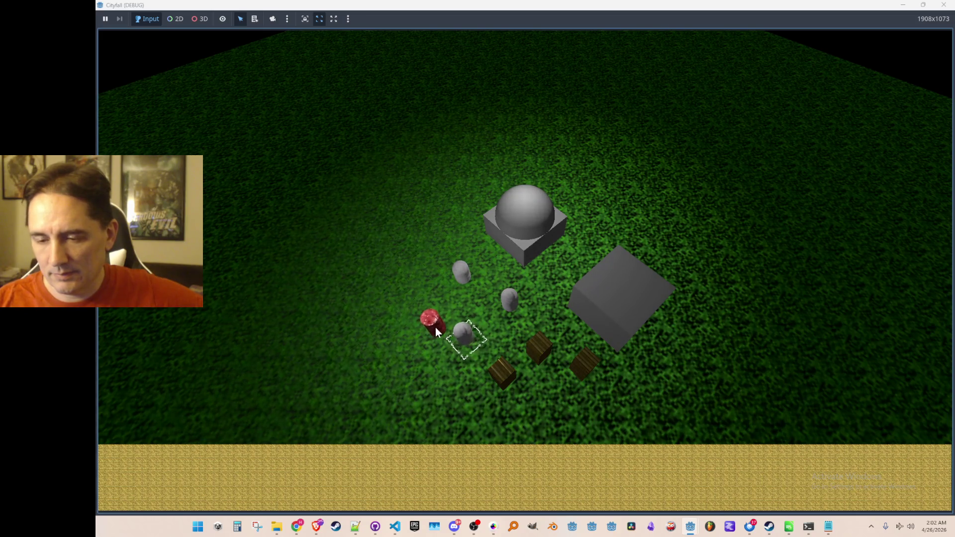
right_click(435, 328)
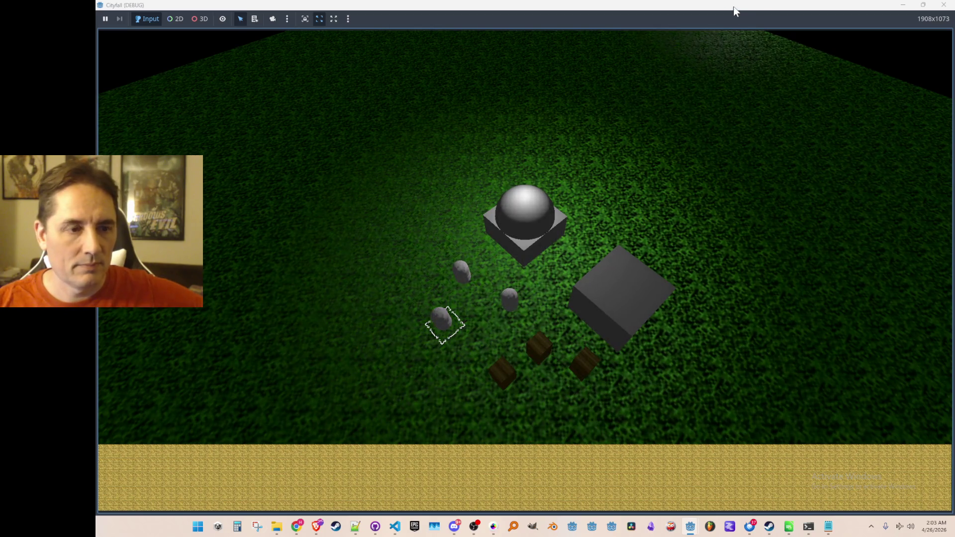
Step: Restore the game window to a smaller size and move it aside to reveal the editor
double_click(730, 5)
left_click_drag(767, 50, 624, 51)
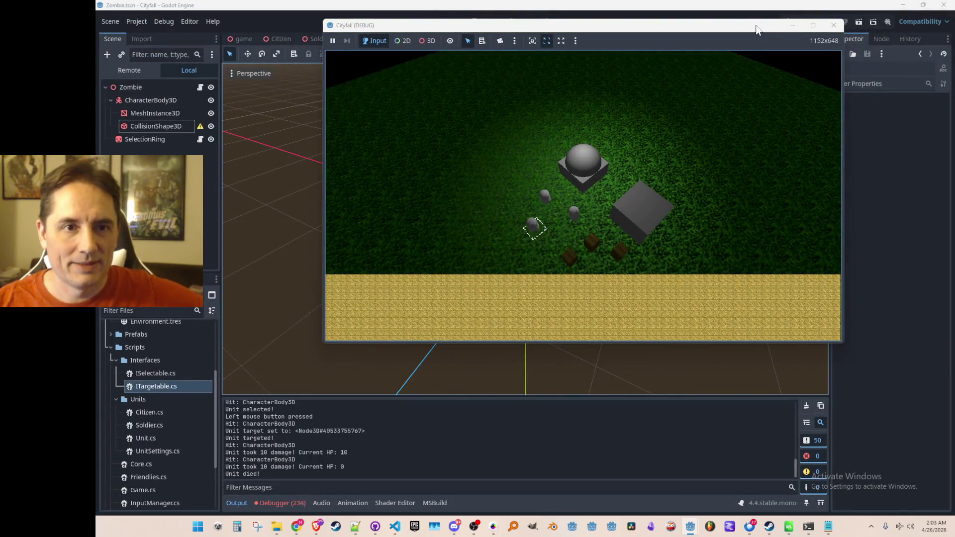
left_click_drag(756, 29, 692, 57)
Step: Stop the game, review the debugger's disposed-object errors for Zombie, and switch to VS Code
left_click(830, 22)
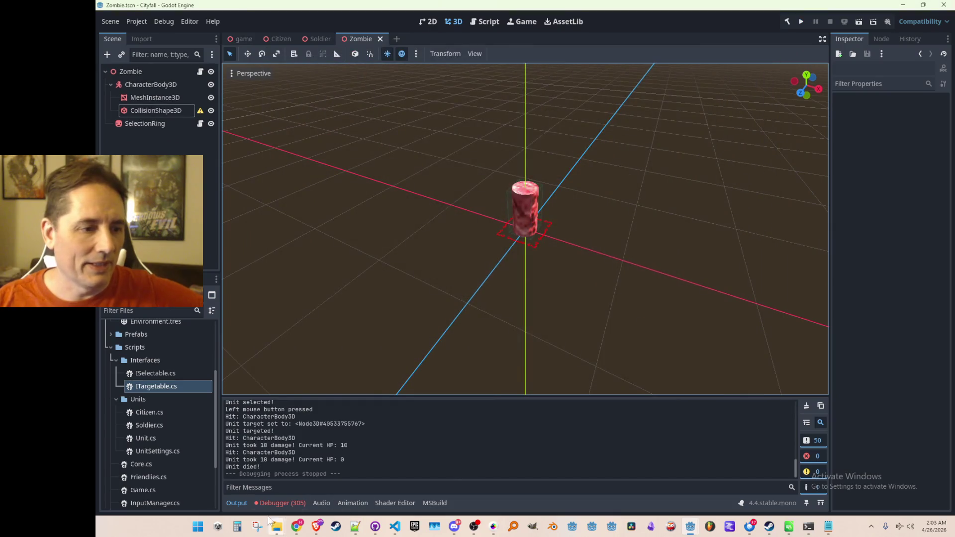
left_click(277, 504)
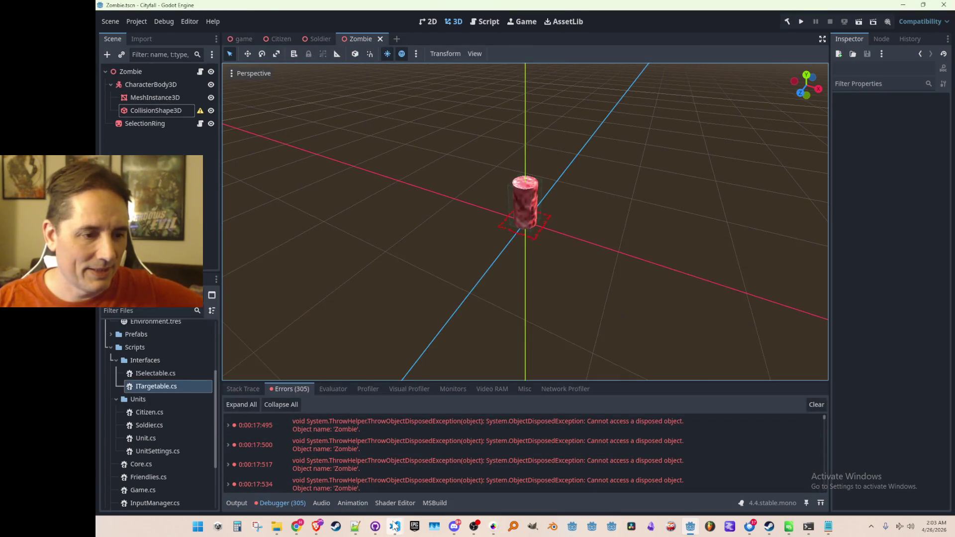
mouse_move(395, 526)
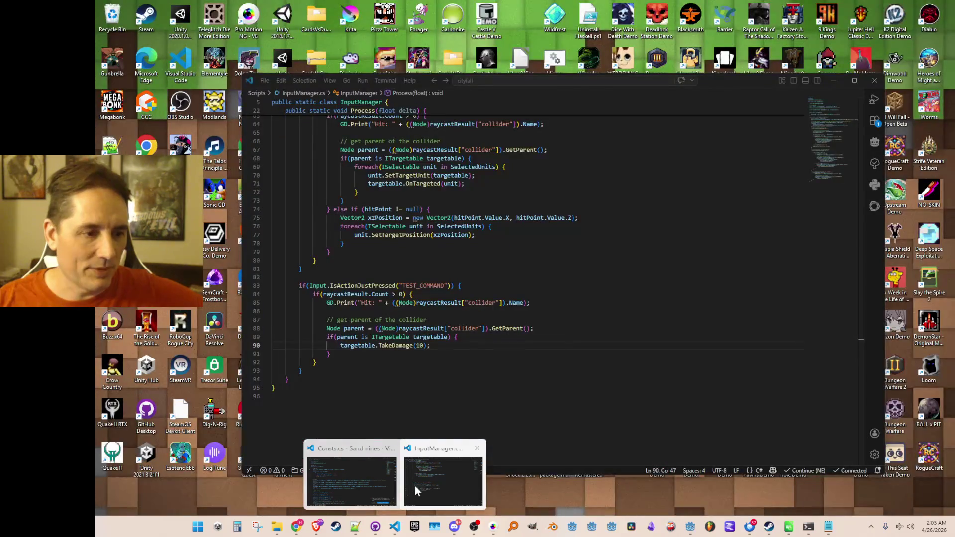
left_click(414, 485)
Step: Open Unit.cs and place the caret on the empty line in Process
key("ctrl+p")
type("Unit")
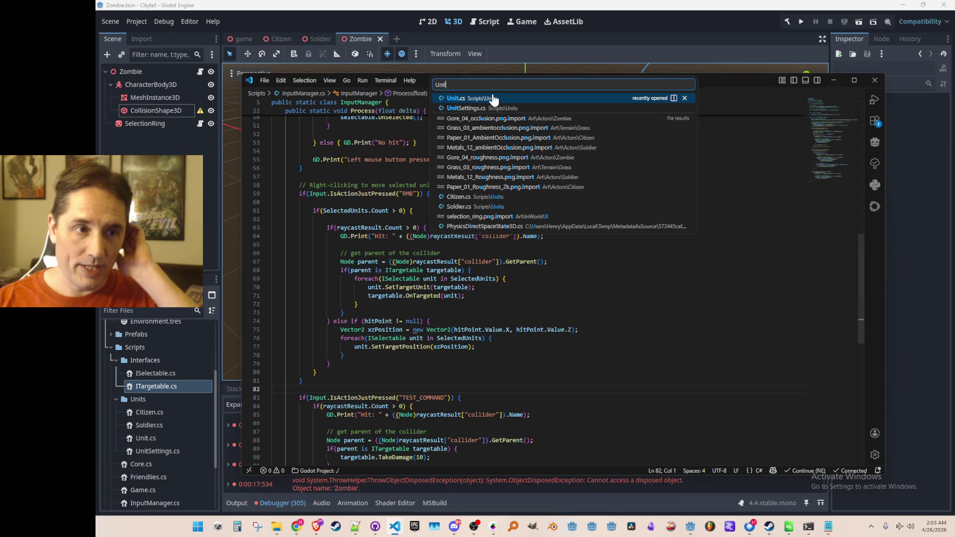
left_click(494, 98)
left_click(401, 248)
left_click(823, 215)
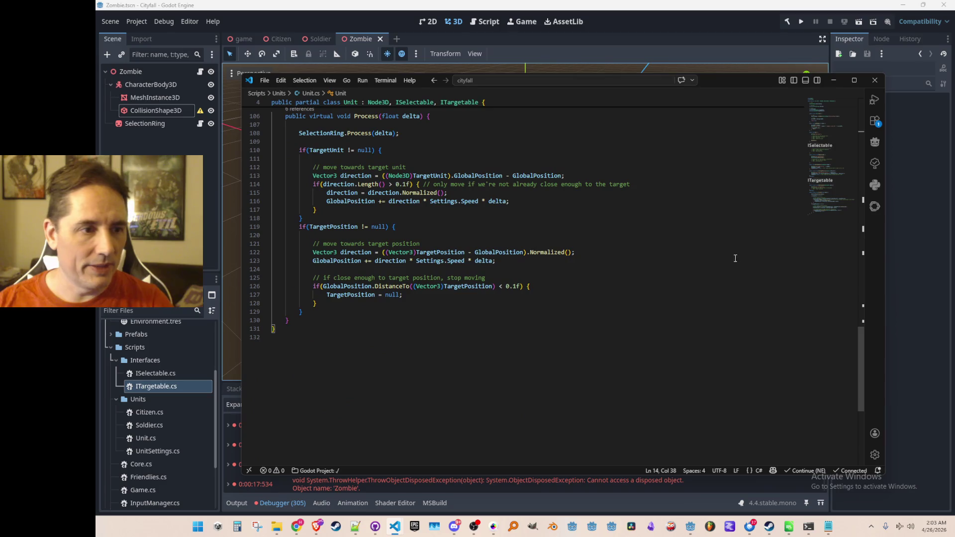
scroll(733, 277, "up", 3)
left_click(744, 231)
Step: Above the TargetUnit block, add a '// check if TargetUnit' comment and an if-statement that nulls an invalid TargetUnit
key("Up")
key("End")
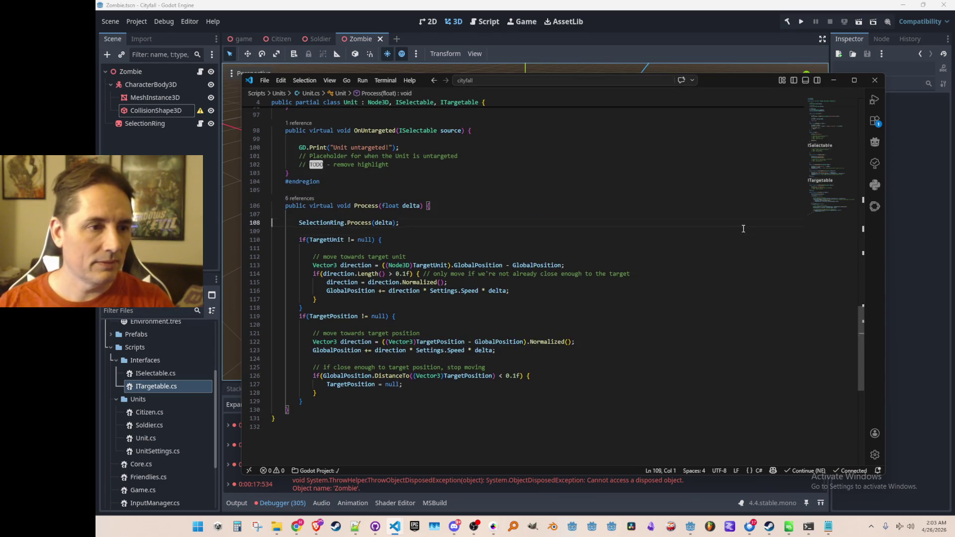
key("Return")
key("Return")
type("if(TargetUnit")
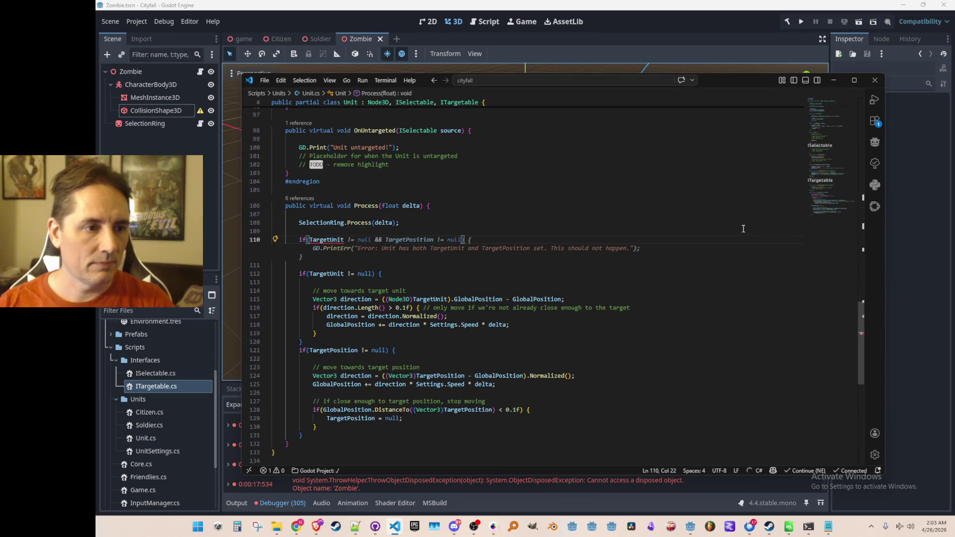
key("ctrl+Left")
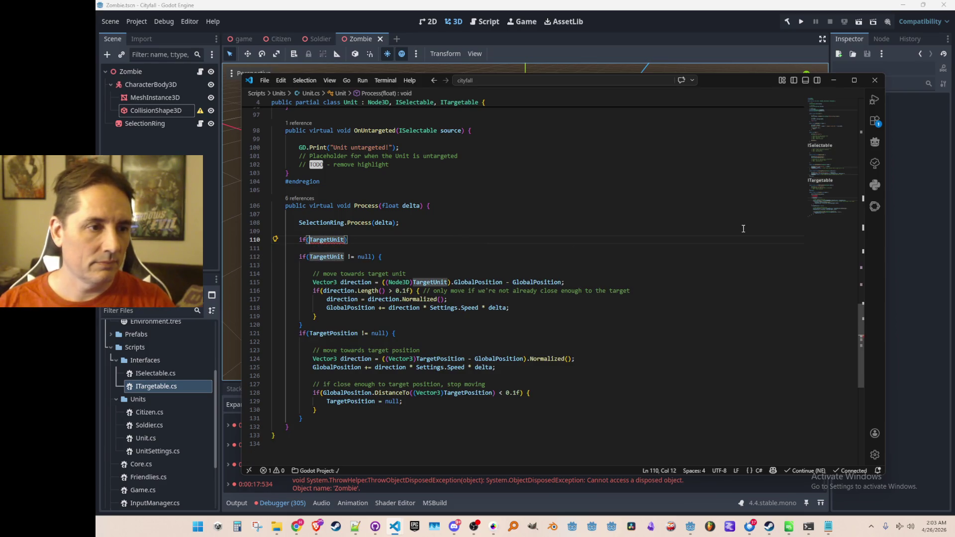
key("End")
key("shift+Home")
key("BackSpace")
type("// check if TargetUnit")
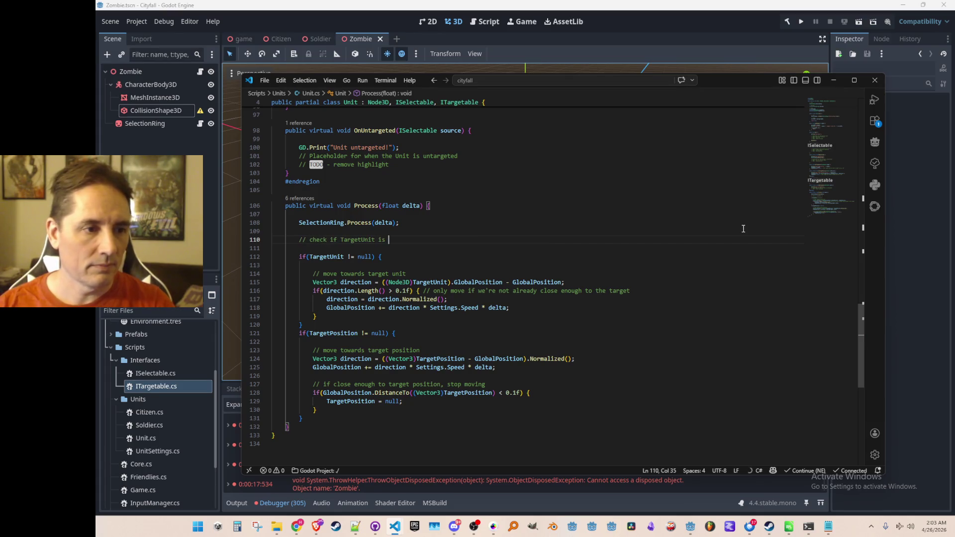
type("disposed")
key("Return")
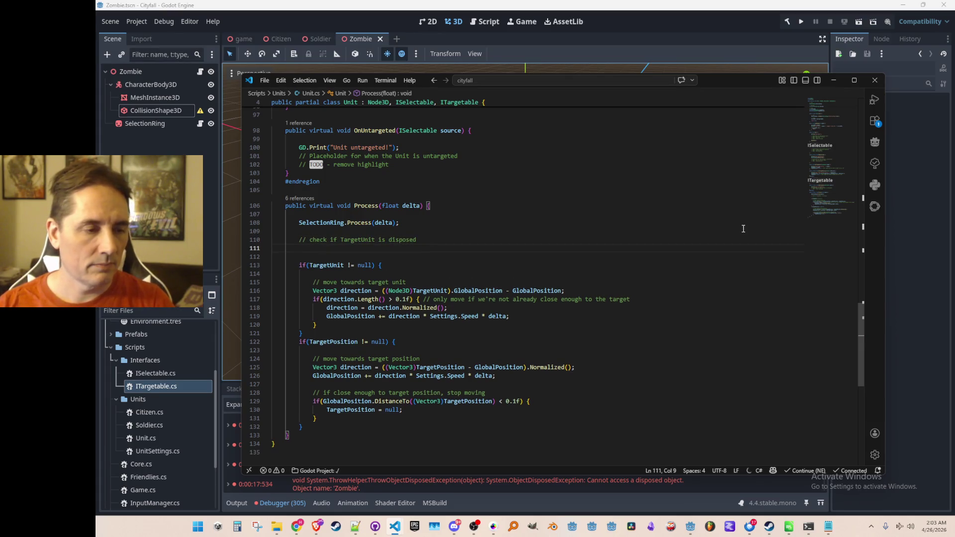
type("if")
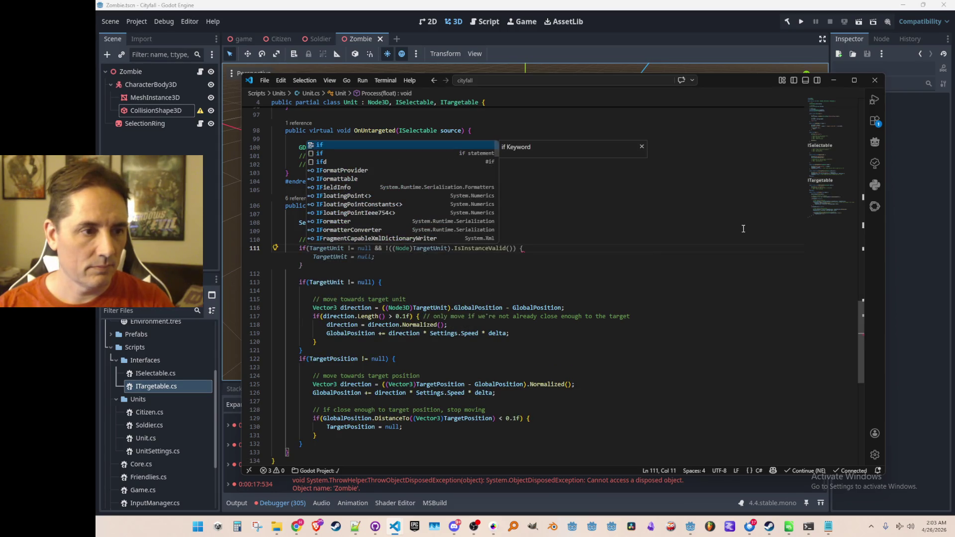
key("Tab")
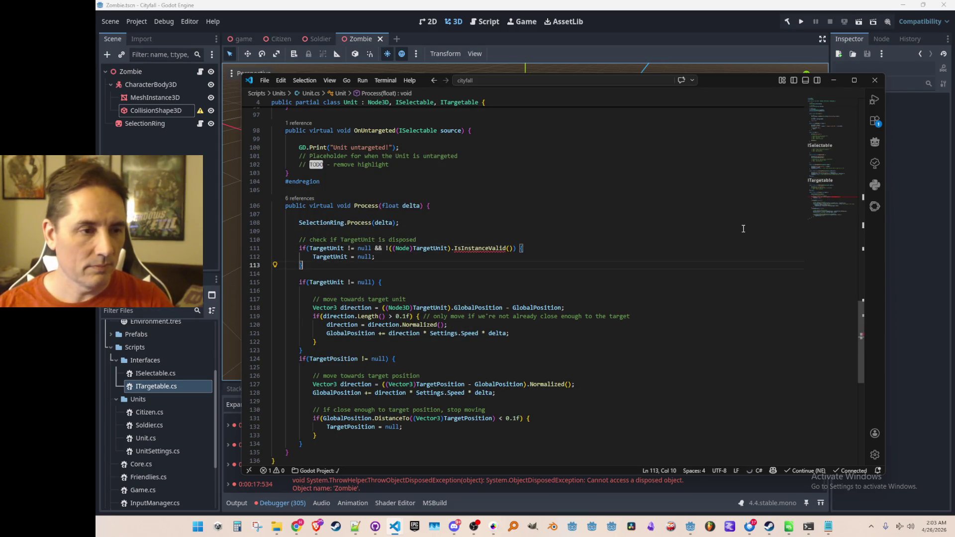
Step: Delete the Node cast in front of the IsInstanceValid call
key("Up")
key("End")
key("Up")
scroll(598, 307, "down", 1)
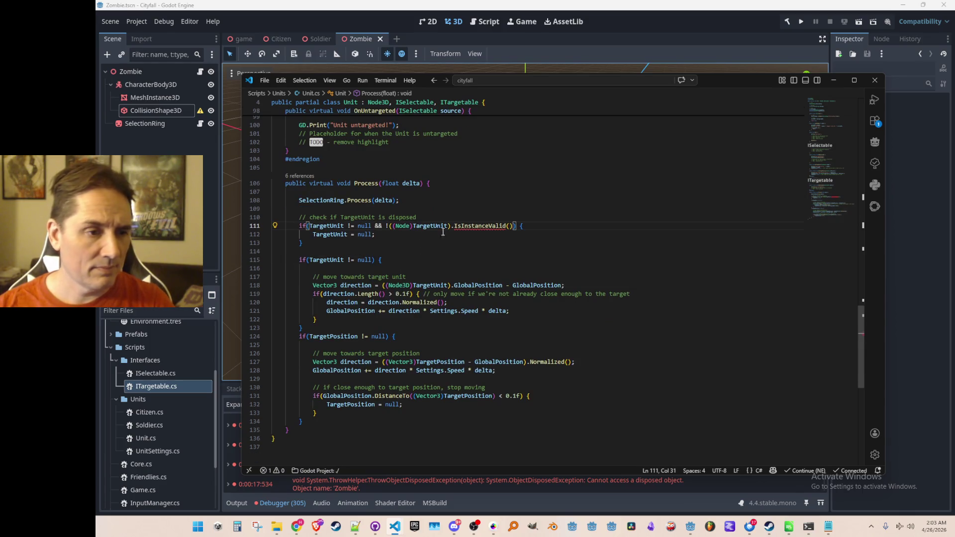
mouse_move(465, 227)
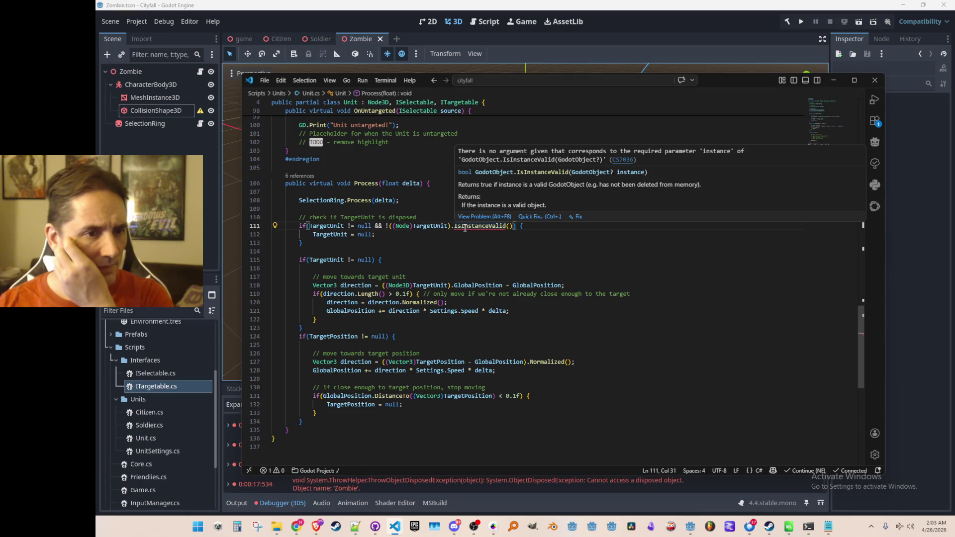
left_click(464, 227)
key("ctrl+Left")
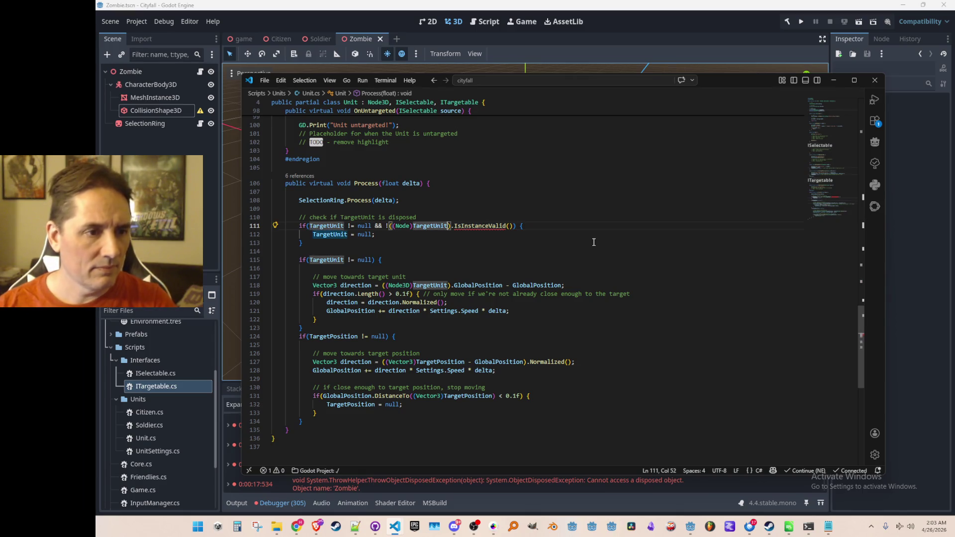
key("ctrl+shift+Left")
key("Right")
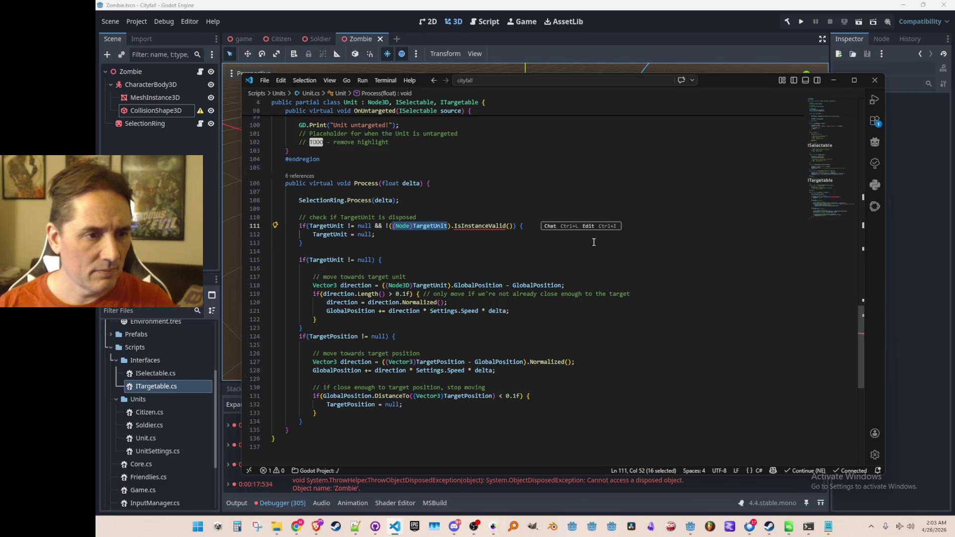
key("ctrl+Right")
key("Right")
key("ctrl+shift+Left")
key("ctrl+shift+Left")
key("ctrl+shift+Left")
key("BackSpace")
Step: Pass TargetUnit into IsInstanceValid and jump to the ITargetable definition
key("ctrl+Right")
key("Right")
type("TargetUnit")
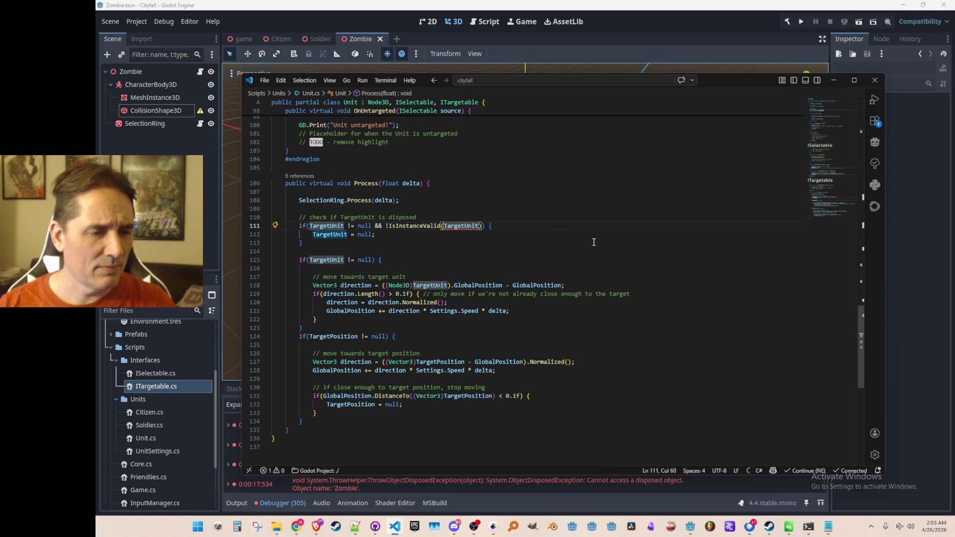
mouse_move(436, 227)
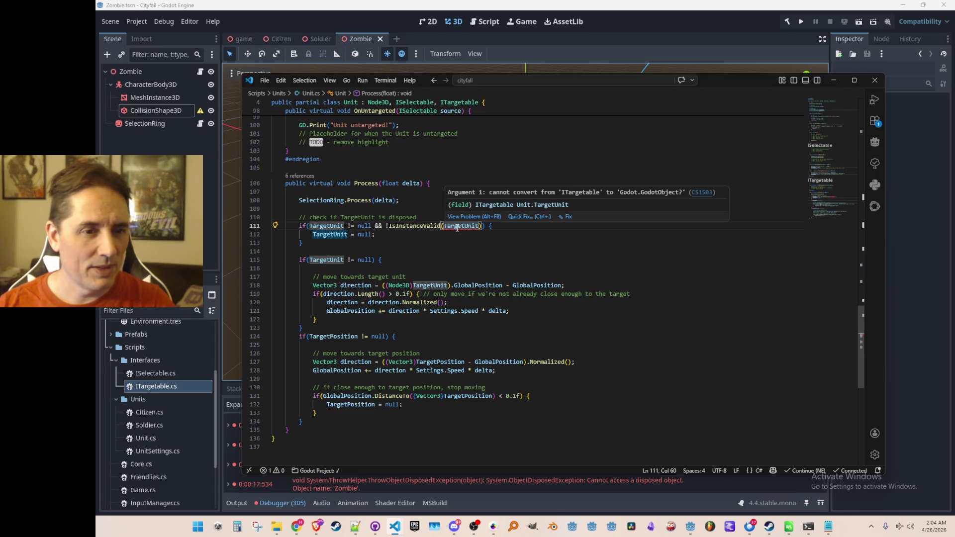
scroll(497, 244, "up", 15)
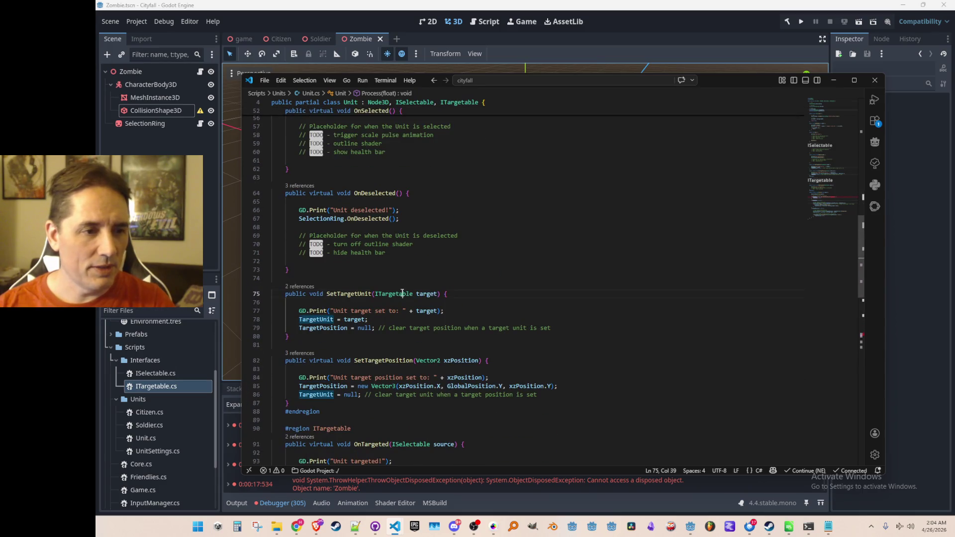
left_click(402, 294, "ctrl")
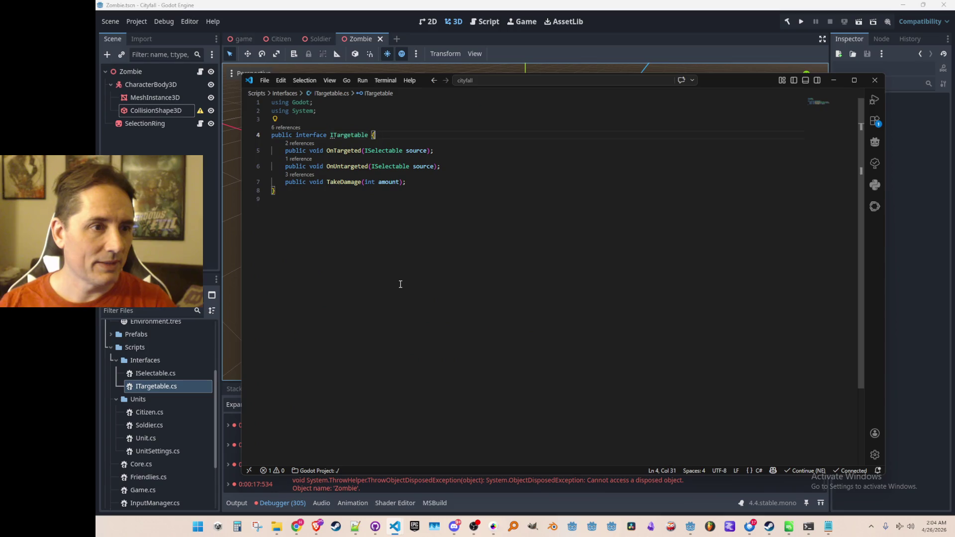
Step: Try giving ITargetable a ': Node3D' base type, then remove it again
key("ctrl+Right")
type(": ")
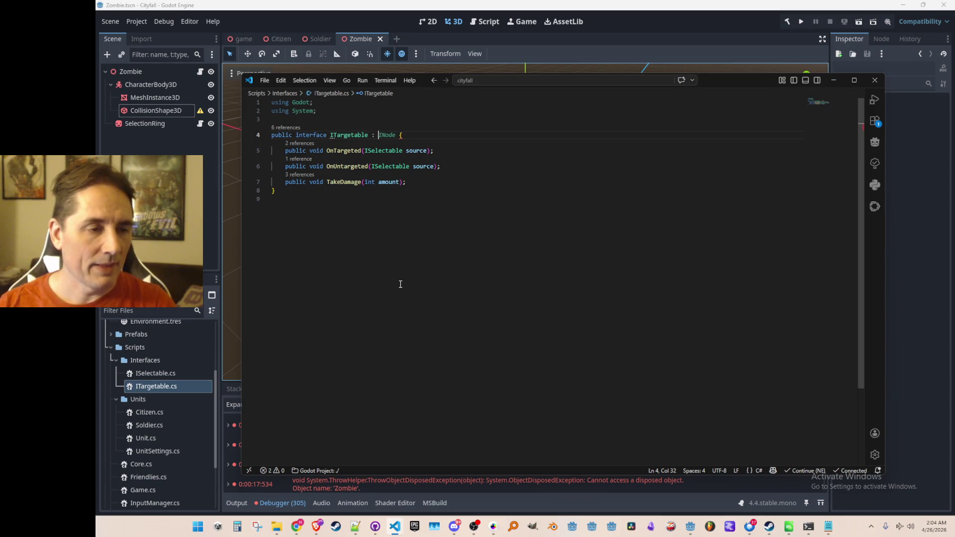
type("Node")
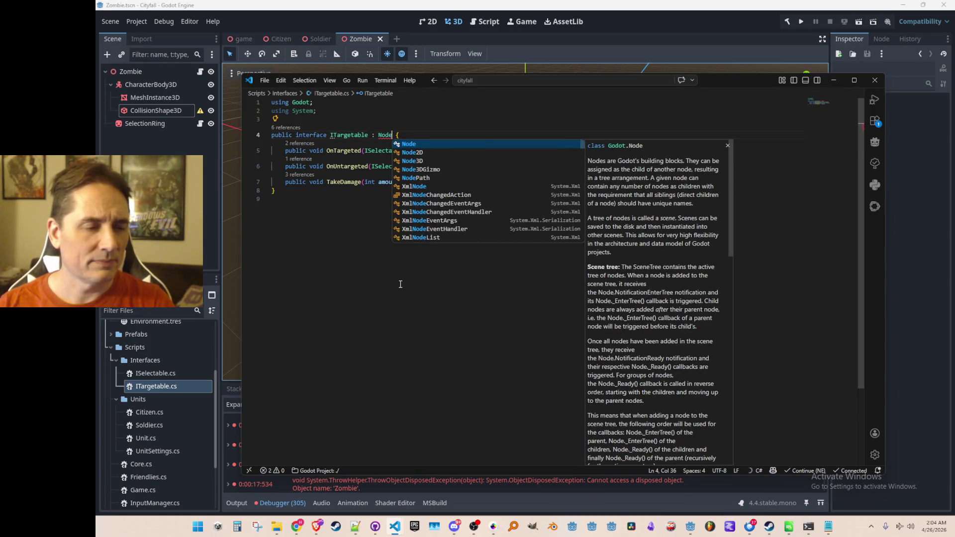
key("Down")
key("Down")
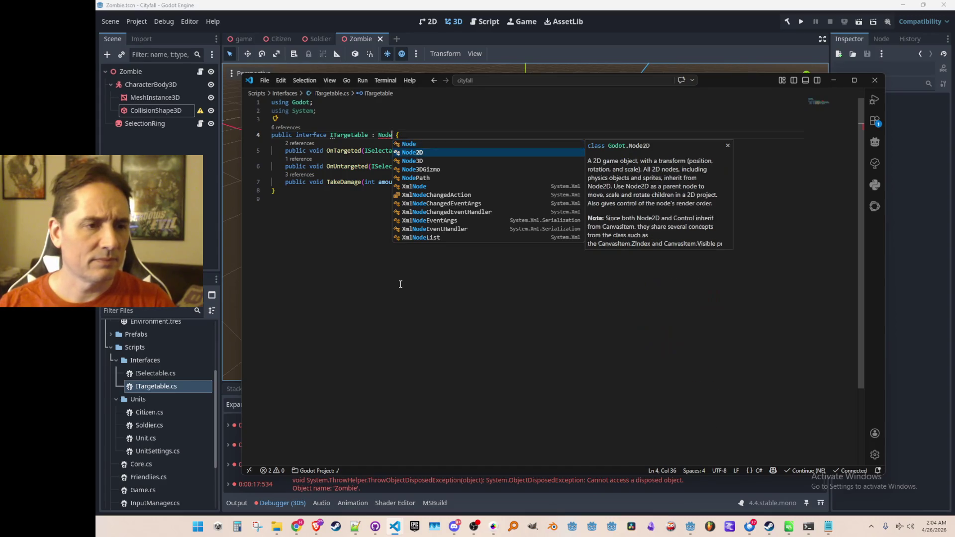
key("Return")
key("Up")
key("Down")
key("End")
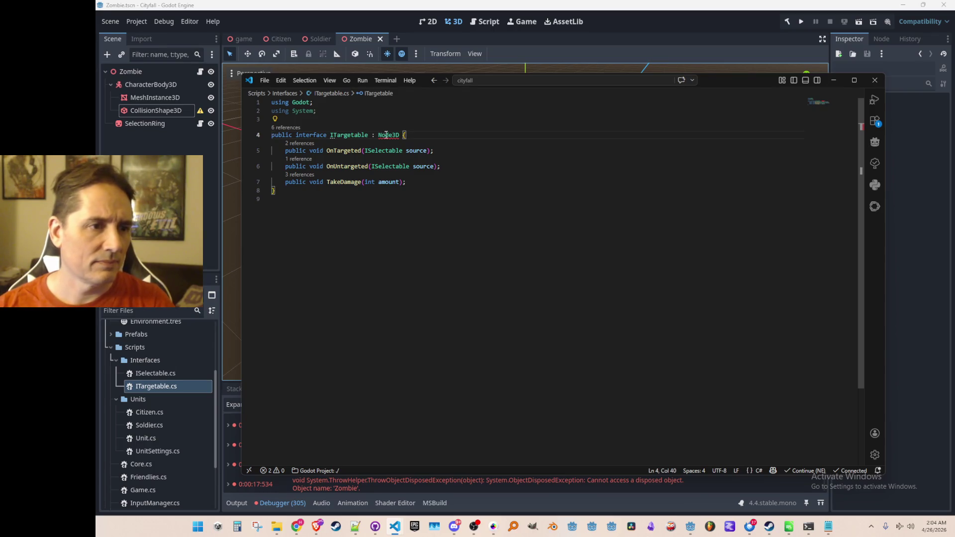
mouse_move(386, 139)
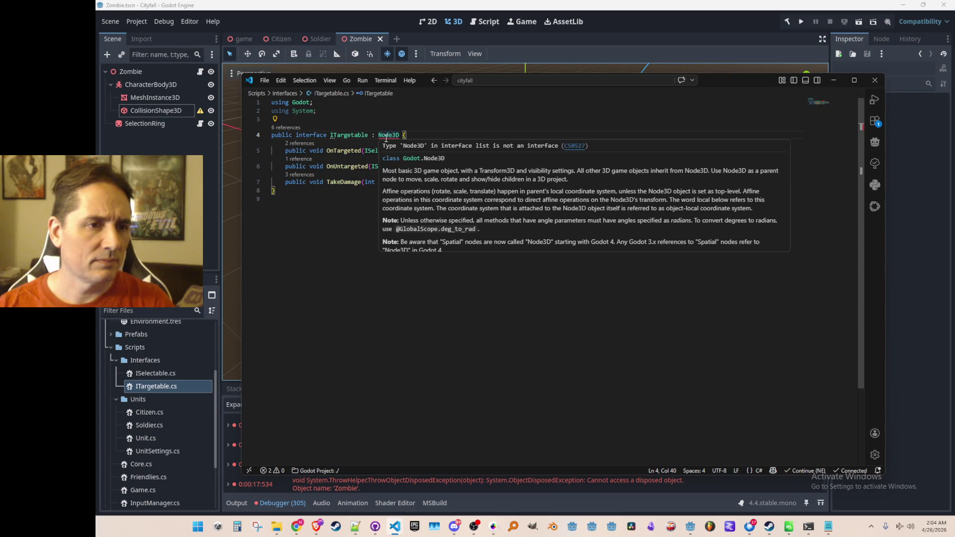
double_click(386, 137)
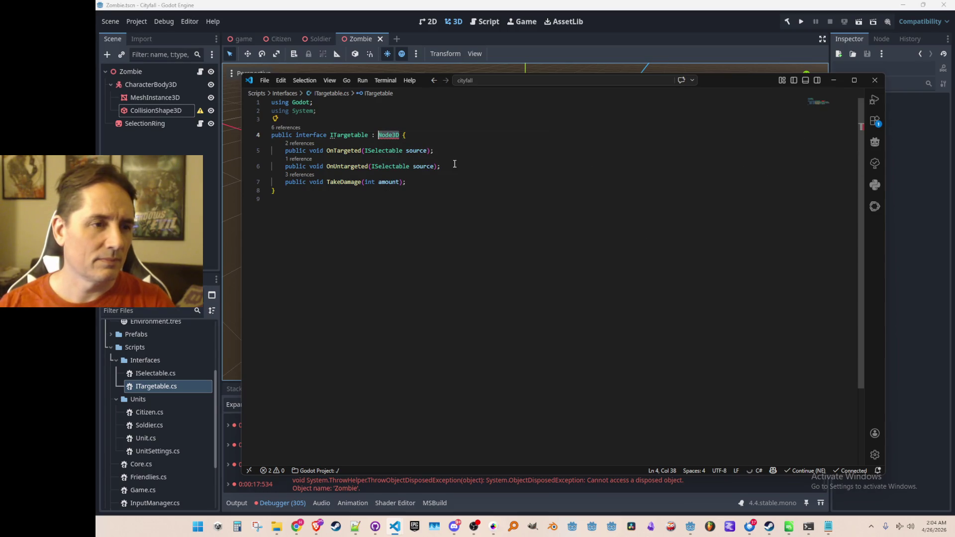
key("BackSpace")
key("BackSpace")
key("BackSpace")
key("Right")
key("Right")
key("Right")
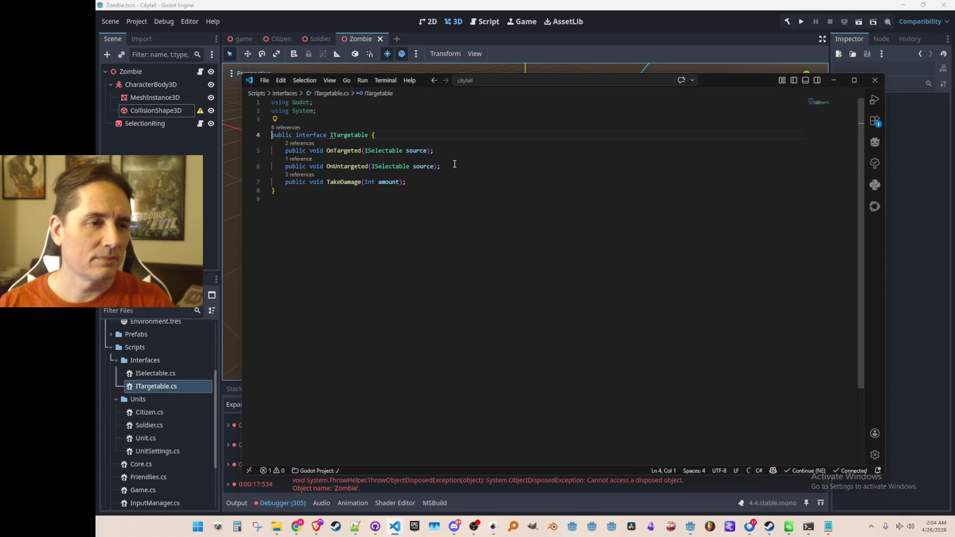
Step: Navigate back through the Unit.cs locations and forward again to ITargetable.cs
key("alt+Left")
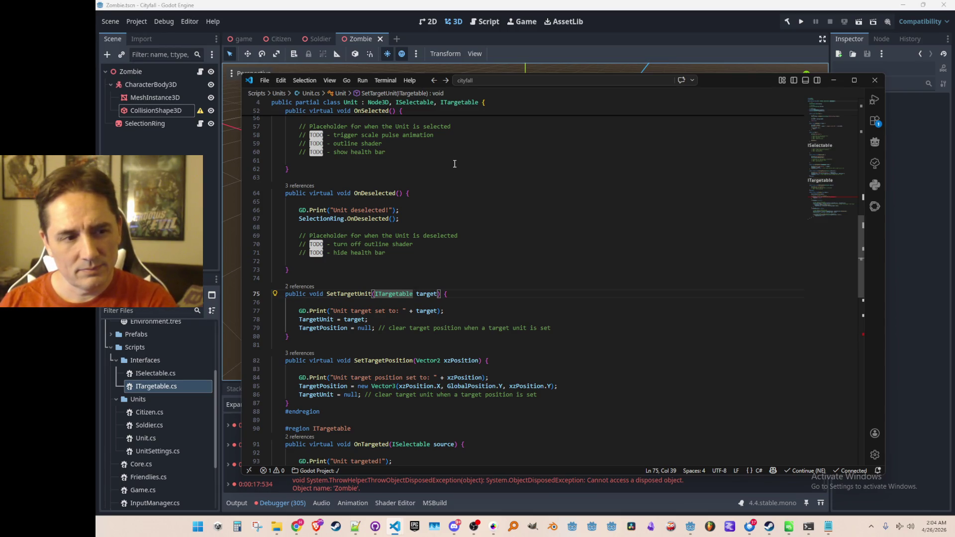
key("alt+Left")
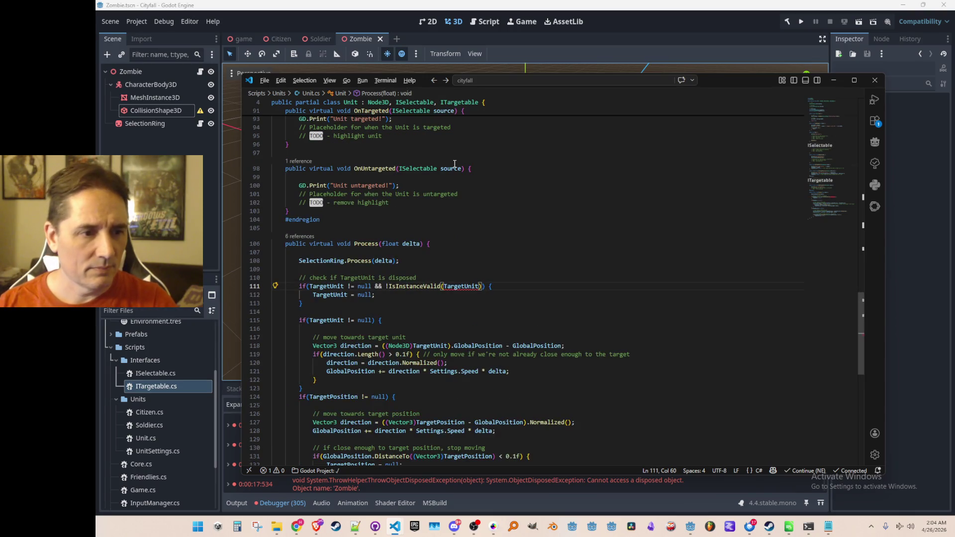
key("alt+Left")
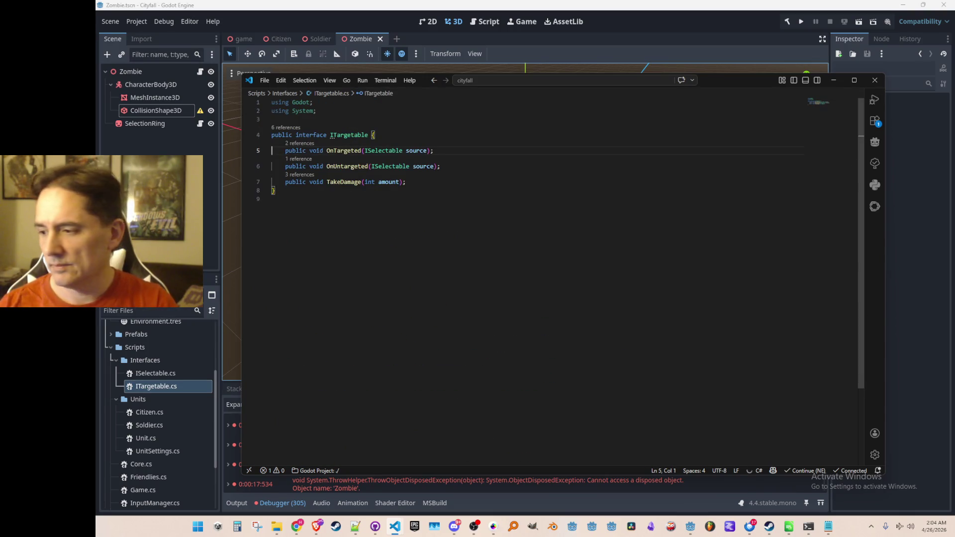
Step: Consult the web browser, then return focus to the code editor
key("alt+Tab")
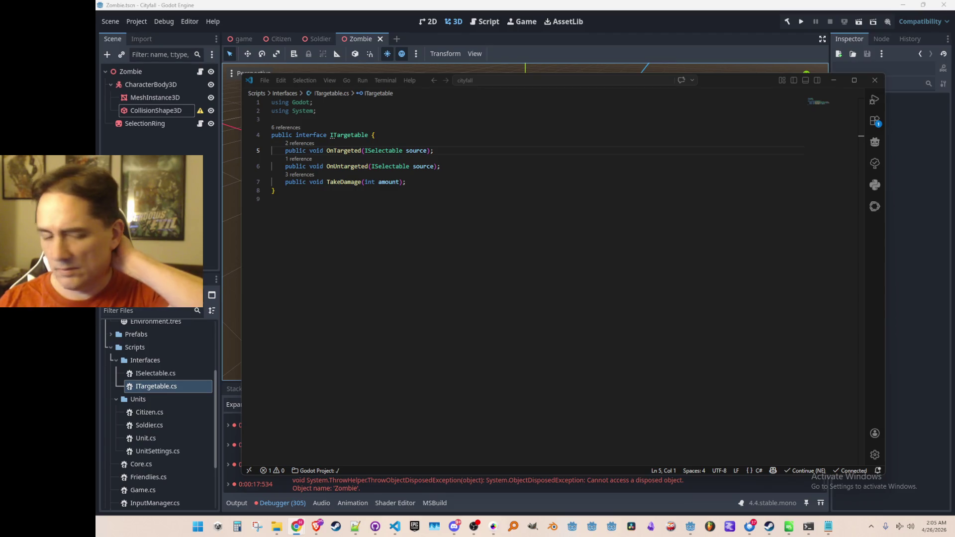
left_click(565, 209)
Step: Return to the disposed-target check on line 111 and retype the '!' in its null comparison
key("alt+Left")
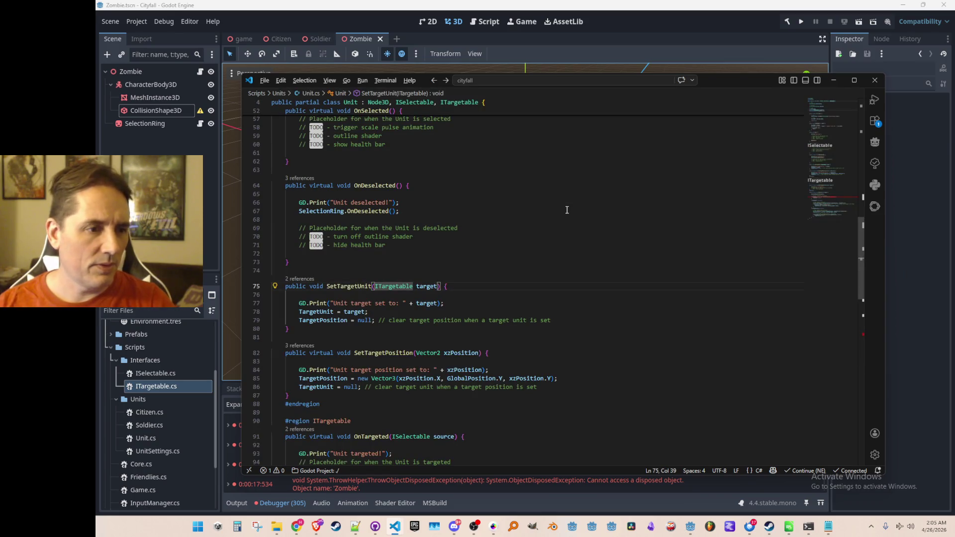
key("alt+Left")
key("alt+Left")
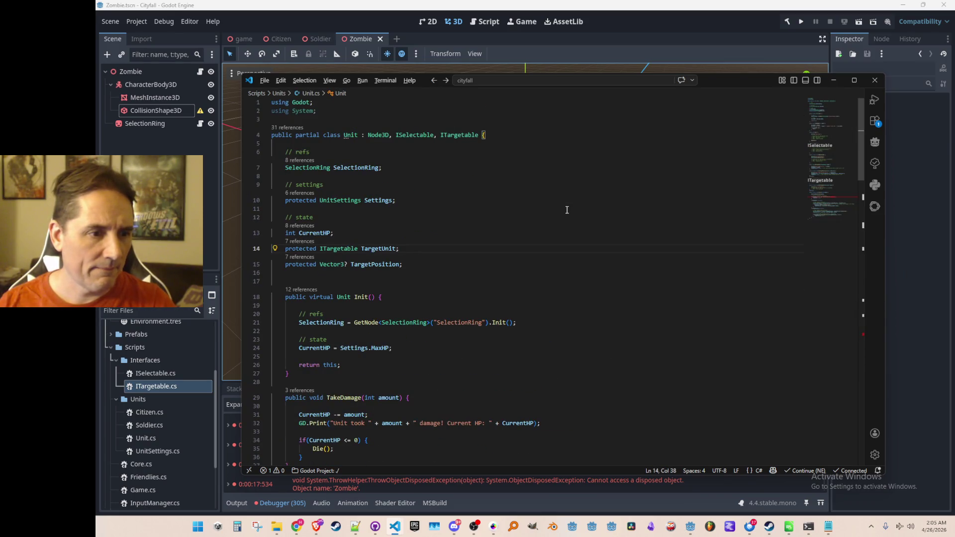
key("alt+Left")
key("alt+Left")
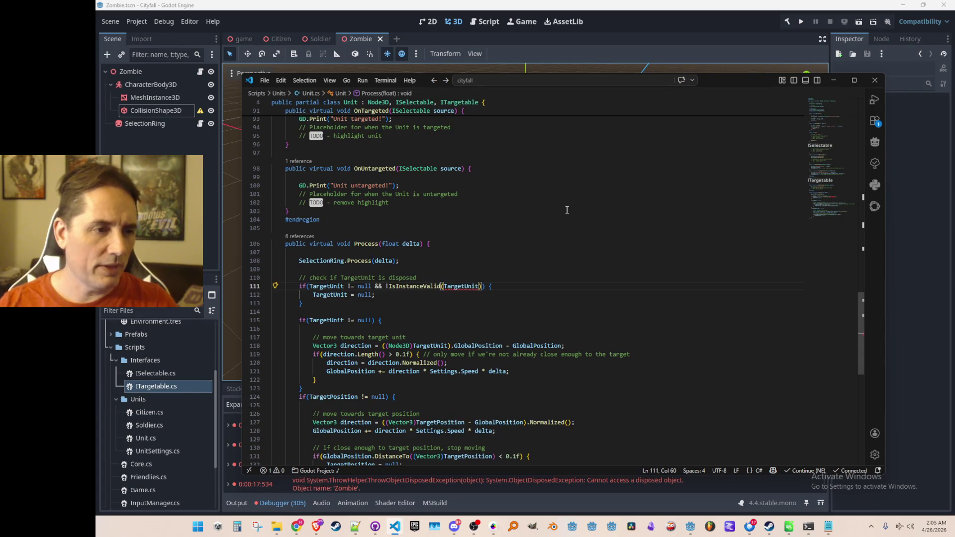
key("ctrl+Left")
key("ctrl+Left")
key("ctrl+Left")
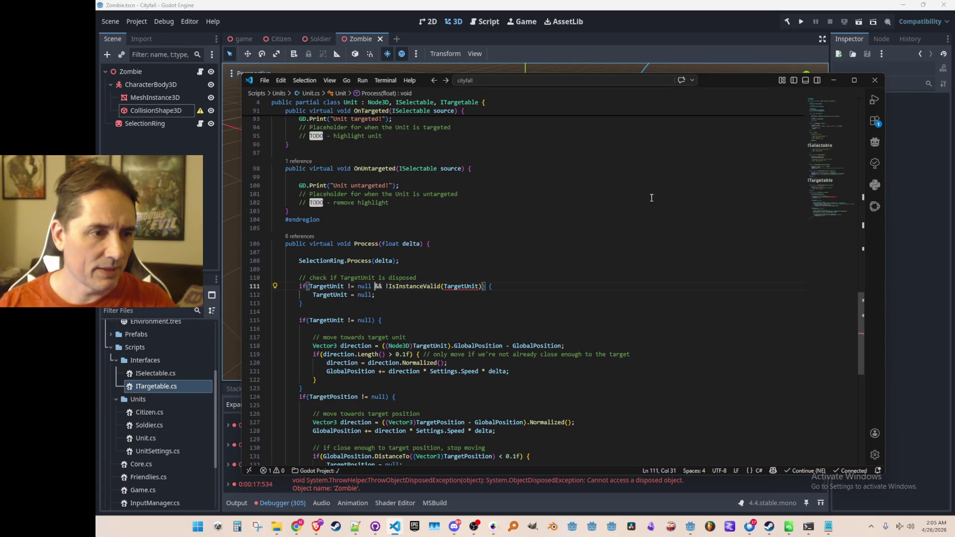
key("BackSpace")
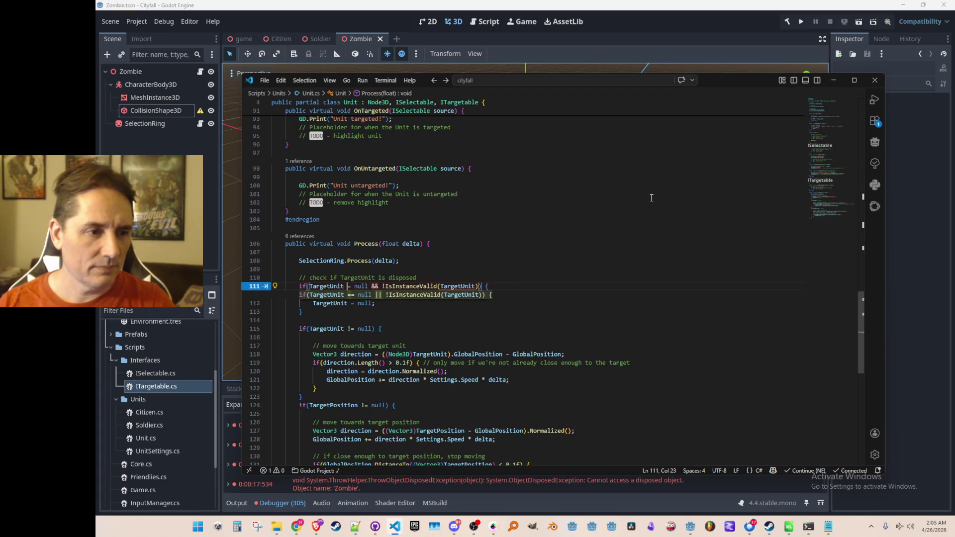
type("!")
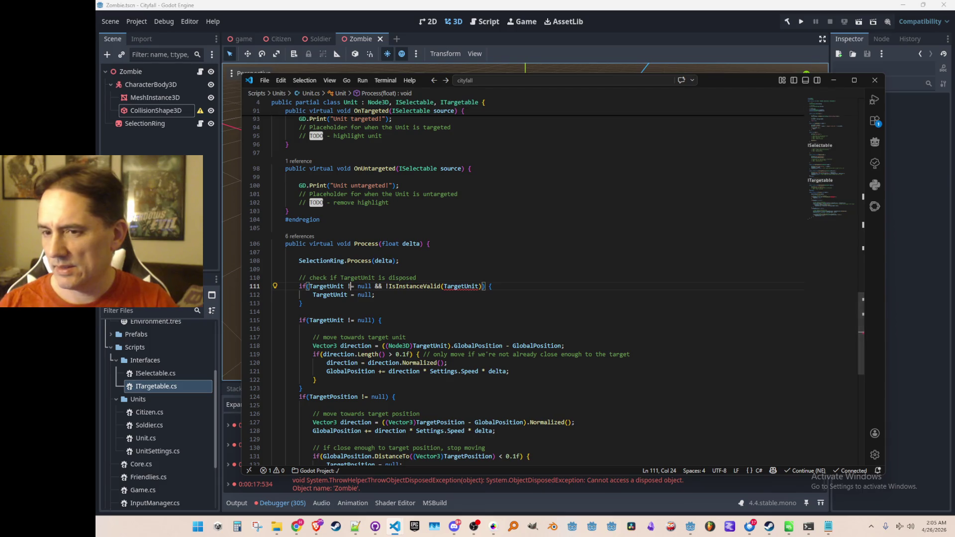
Step: Consult the browser, then review the TargetUnit checks from line 115 back up to line 111
left_click(317, 526)
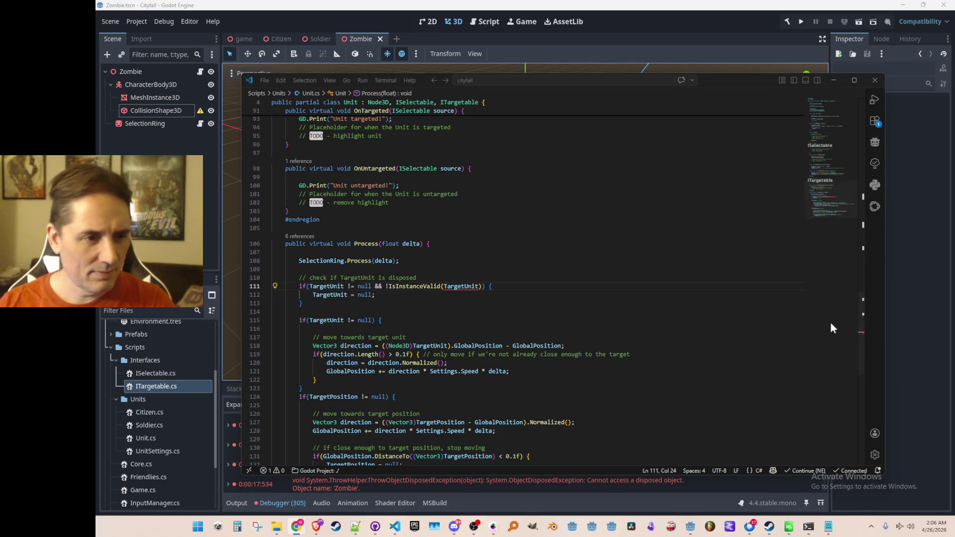
scroll(525, 273, "down", 2)
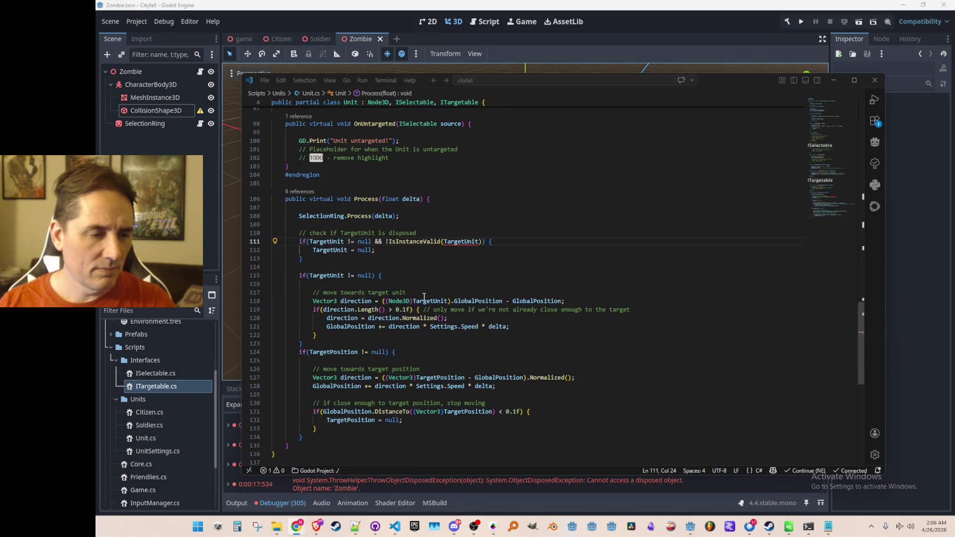
left_click(372, 276)
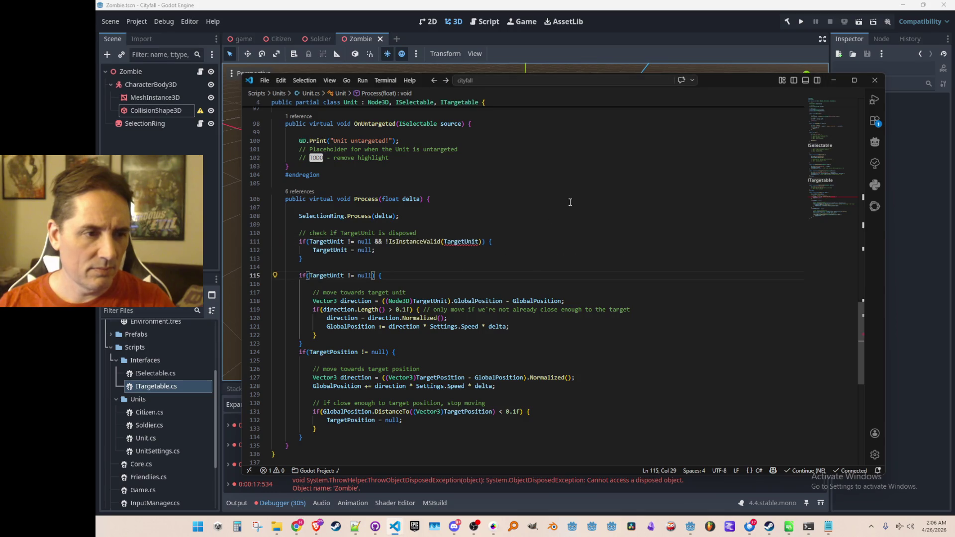
scroll(630, 234, "up", 1)
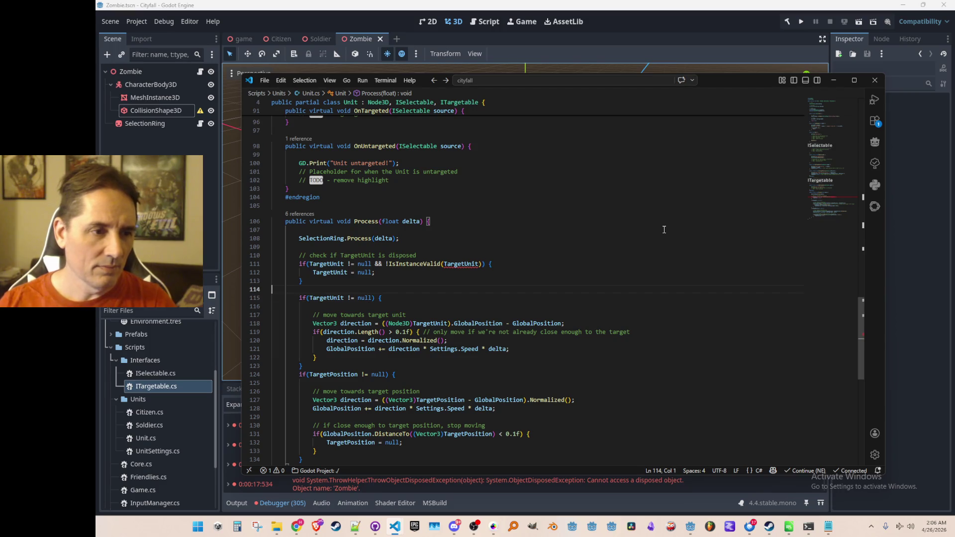
key("End")
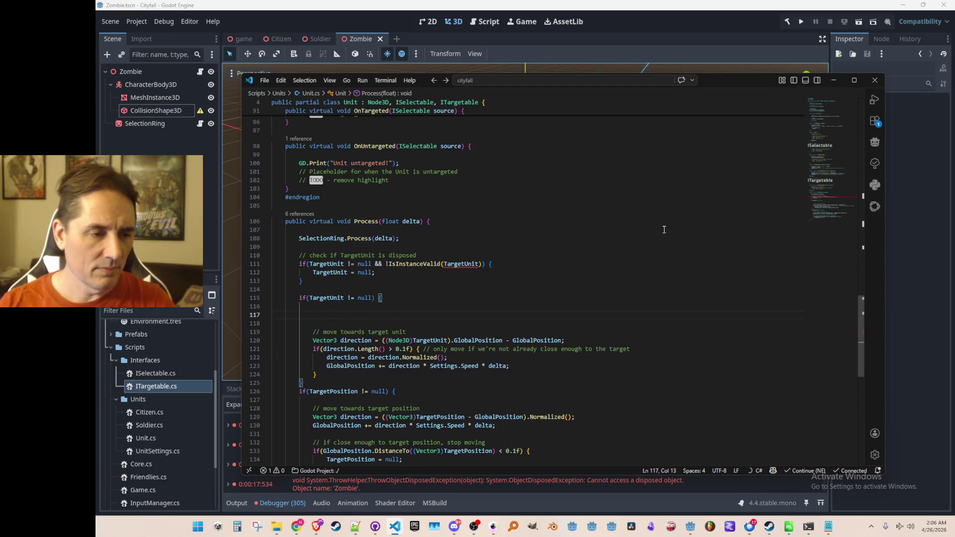
key("Up")
key("Up")
key("Up")
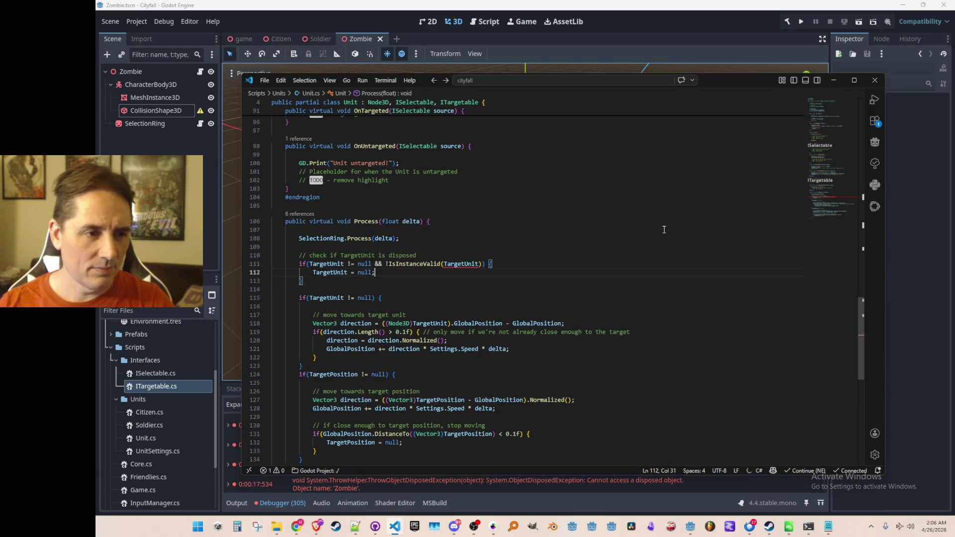
key("Up")
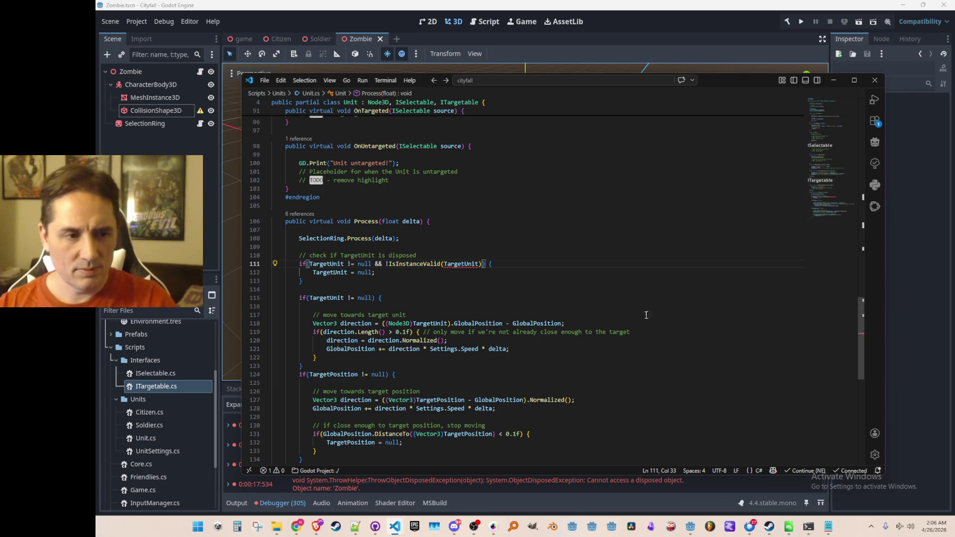
Step: Rewrite the condition to 'TargetUnit is GodotObject go && !IsInstanceValid(go)' using suggestions
left_click(413, 264)
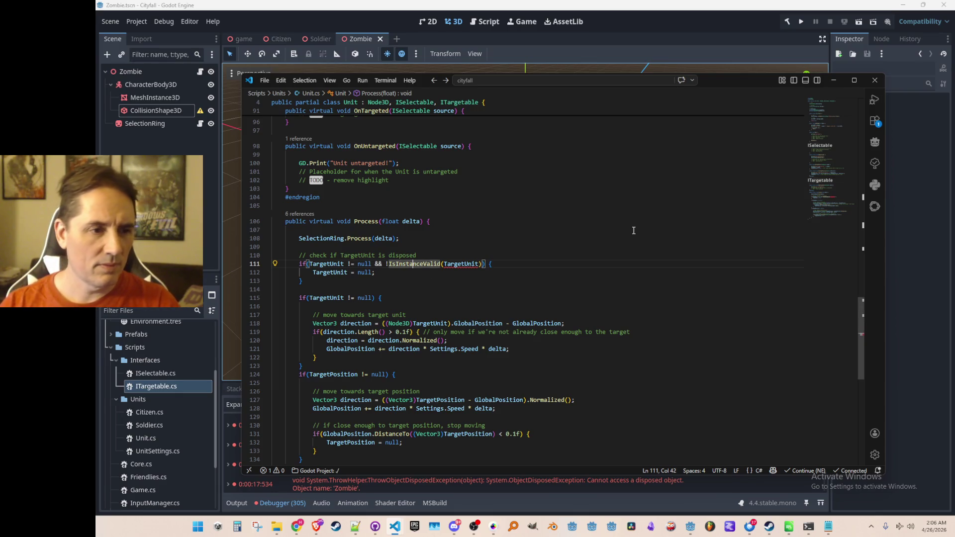
key("shift+alt+Right")
key("shift+alt+Right")
key("shift+alt+Right")
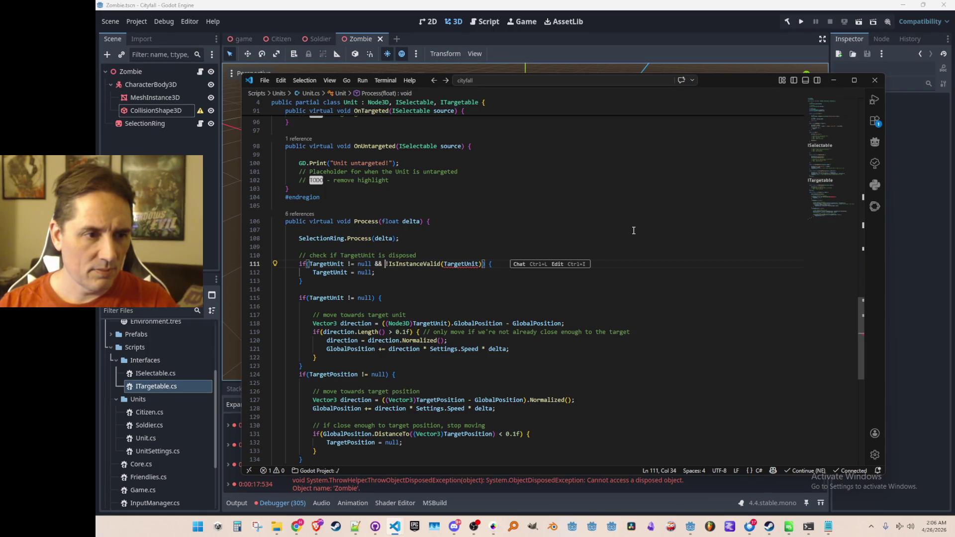
key("Tab")
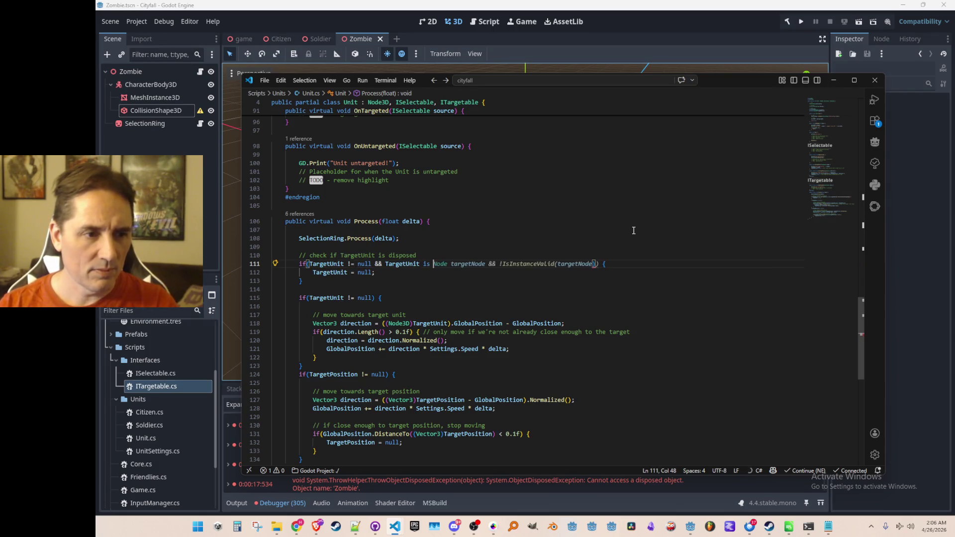
type("GodotObject")
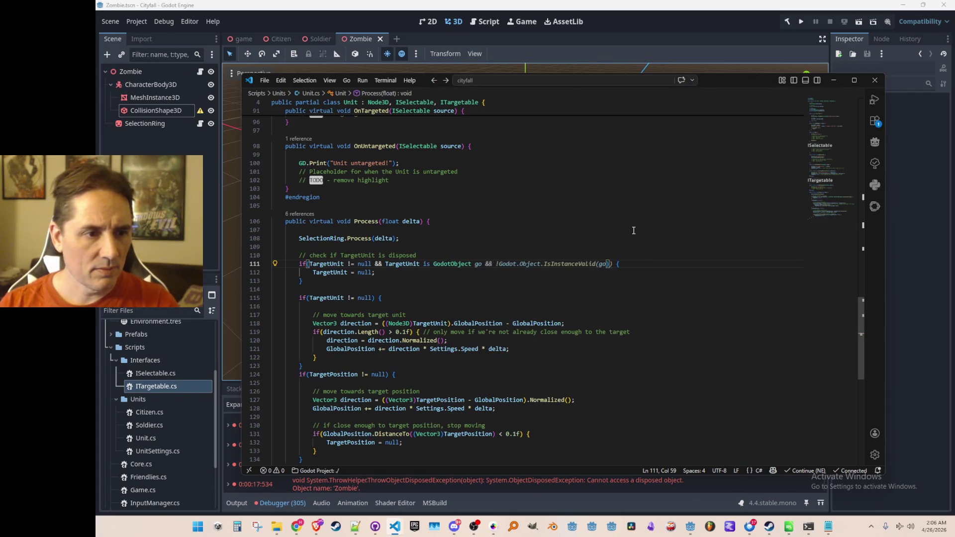
key("Tab")
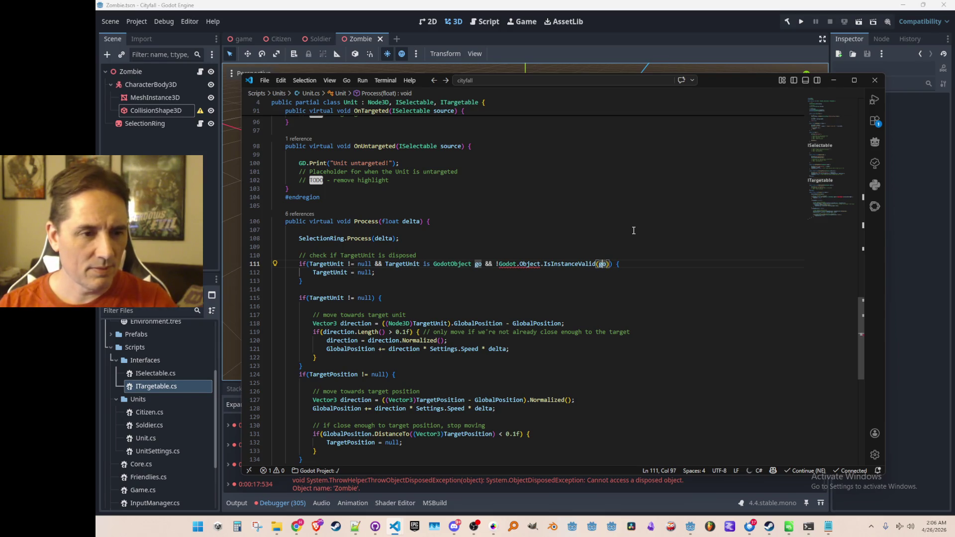
Step: Strip the Godot.Object qualifier so the call reads just !IsInstanceValid(go)
key("Left")
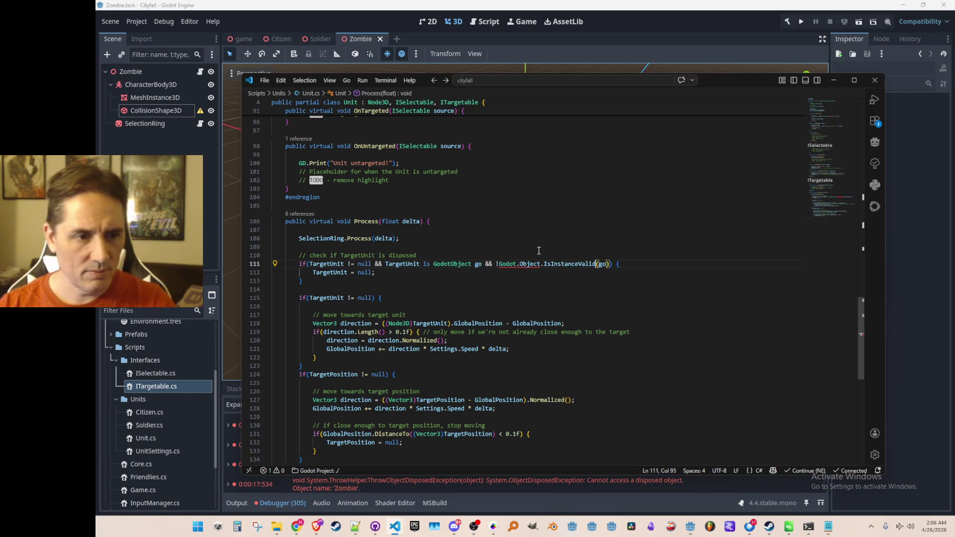
left_click(520, 264)
key("BackSpace")
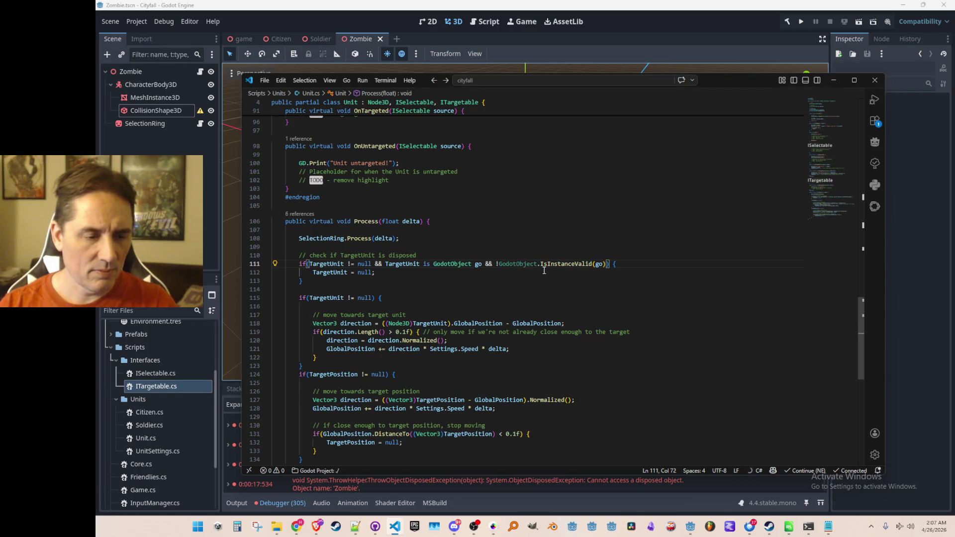
key("ctrl+Left")
key("ctrl+shift+Right")
key("shift+Right")
key("Delete")
key("End")
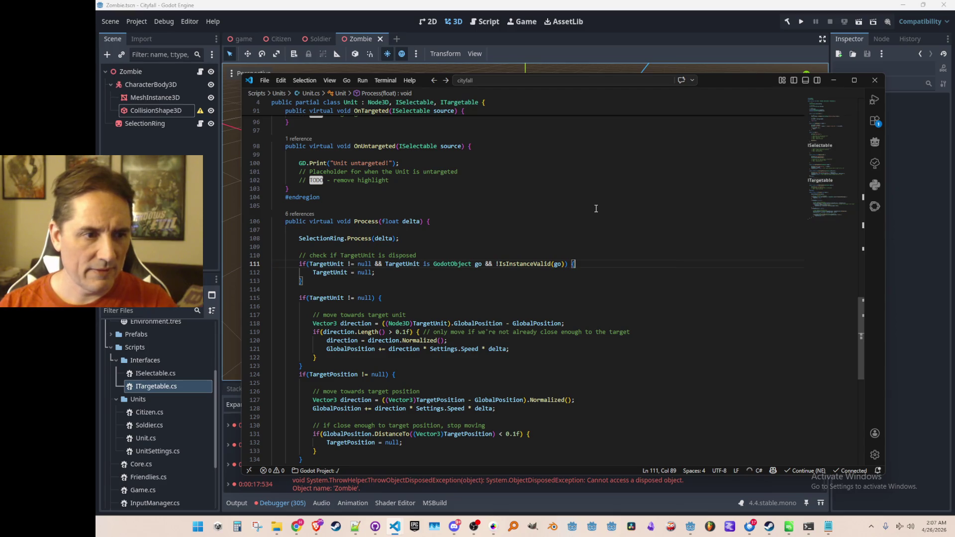
key("Down")
key("Up")
key("Up")
key("Home")
key("Home")
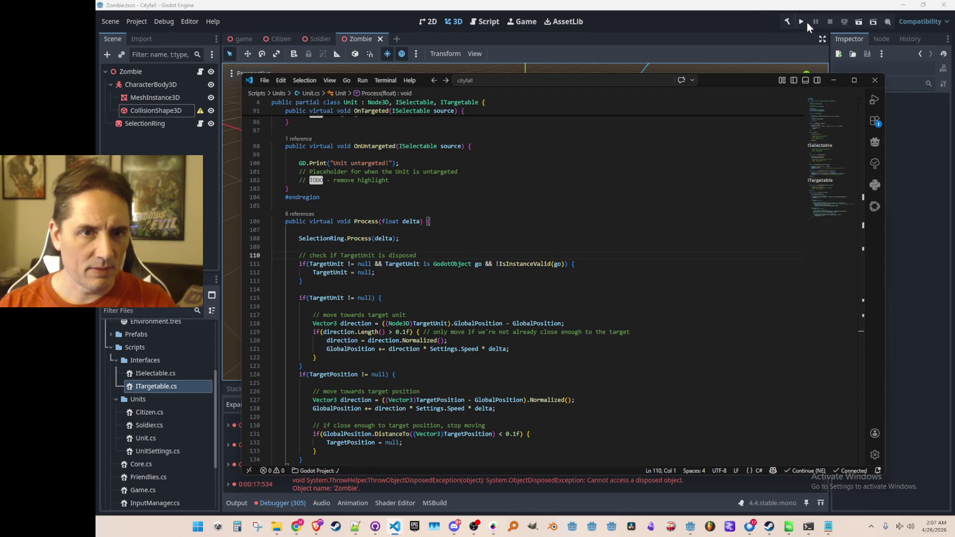
Step: Run Cityfall from Godot and have two units target nearby zombies
left_click(802, 22)
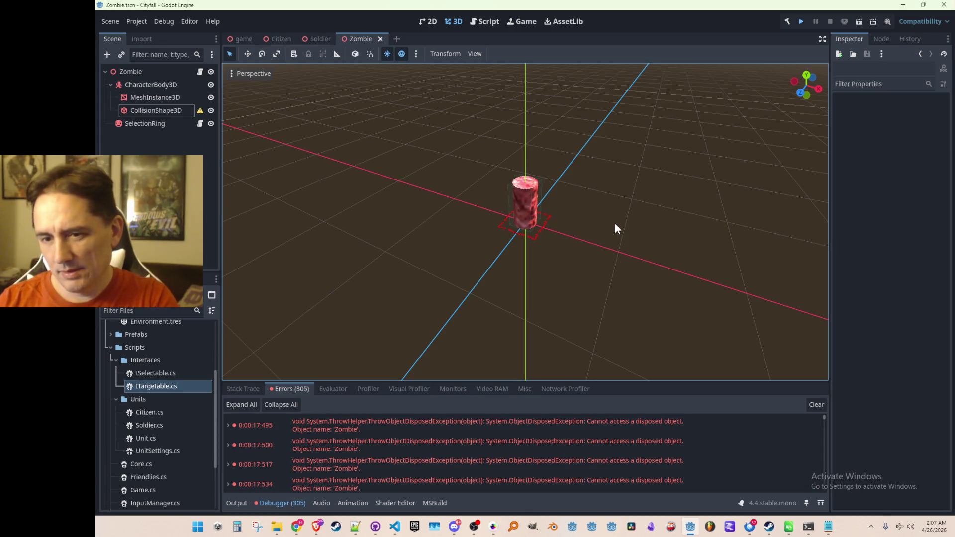
left_click(801, 22)
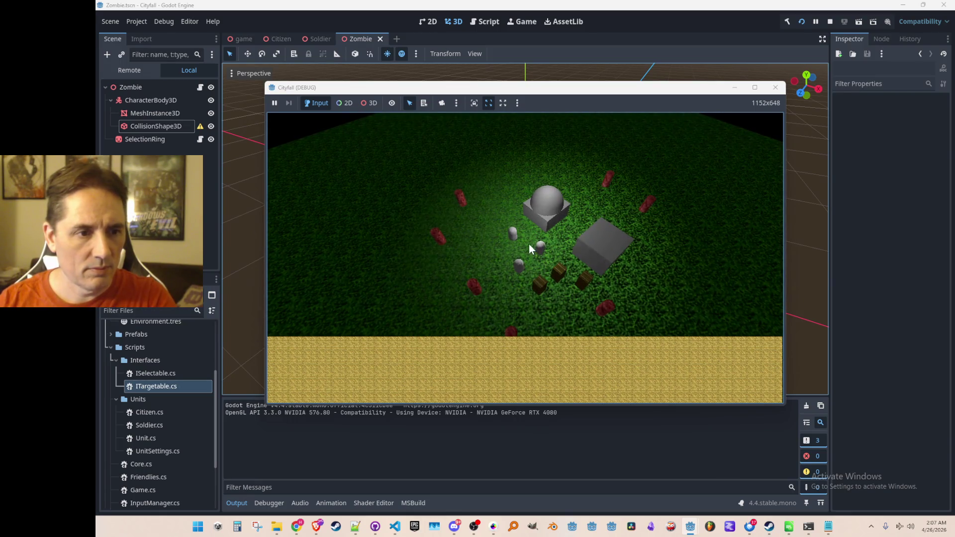
left_click(512, 234)
left_click(467, 201)
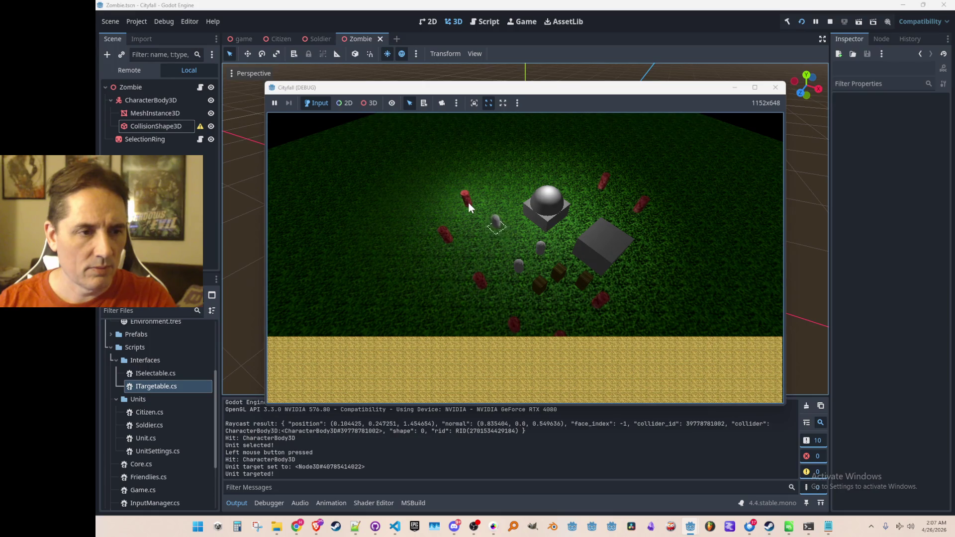
left_click(518, 265)
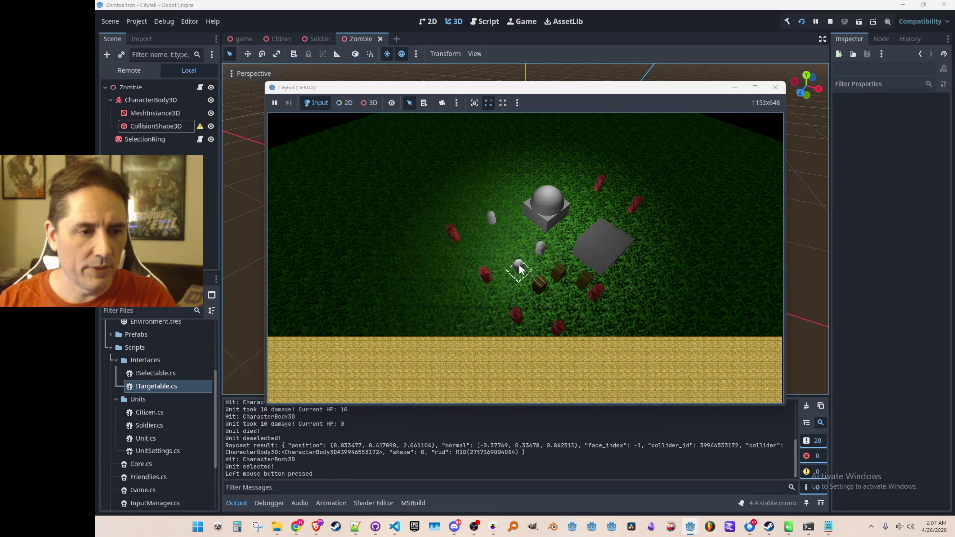
left_click(630, 203)
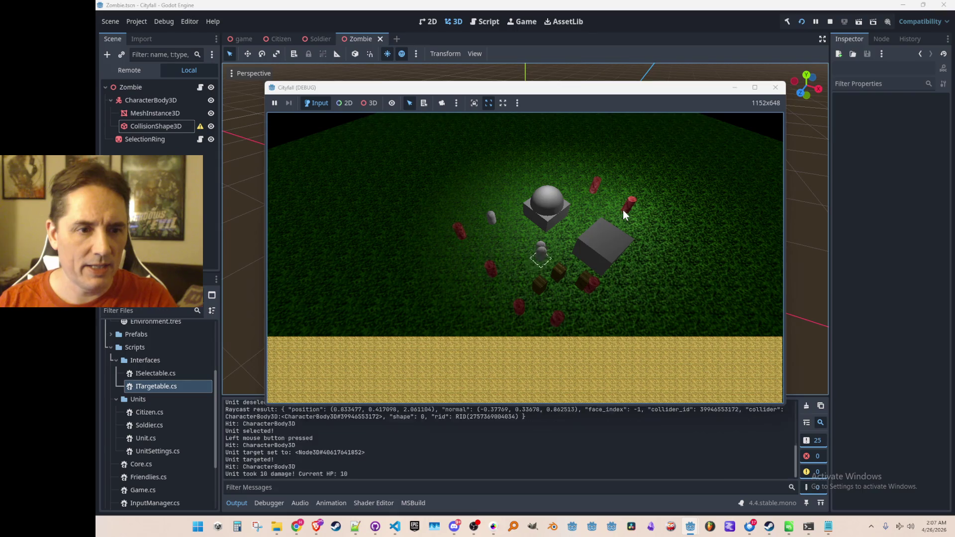
Step: Send a unit after the red zombie, then stop the game and save the scene
right_click(511, 246)
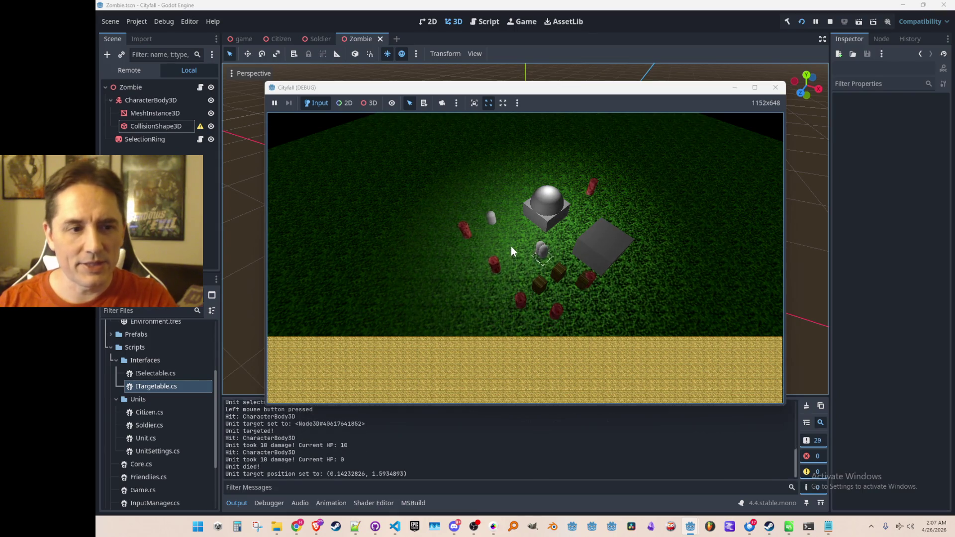
left_click(540, 256)
left_click(588, 192)
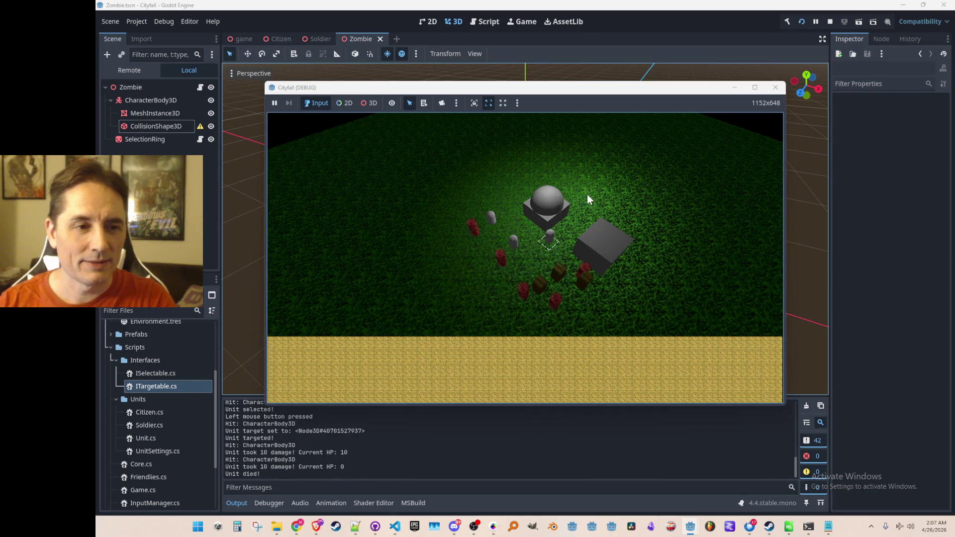
key("a")
key("s")
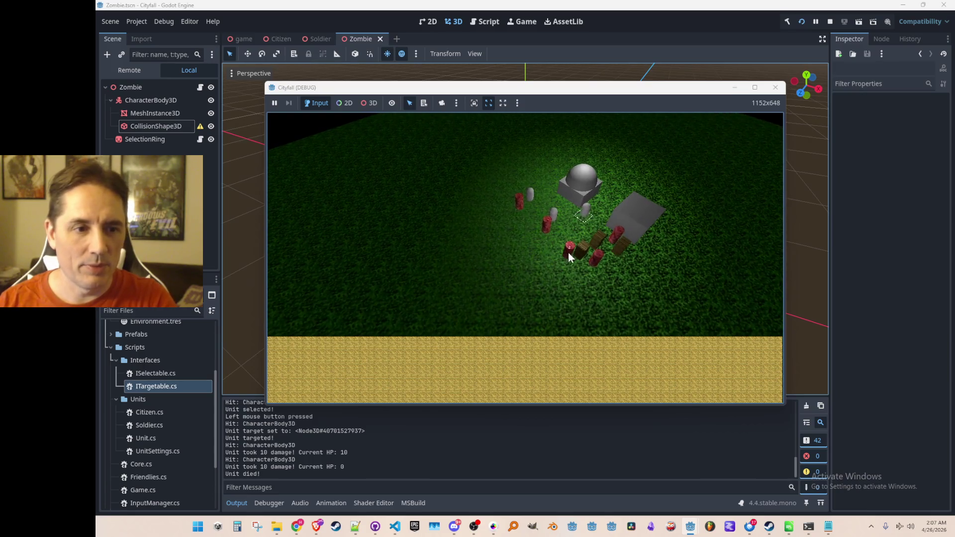
right_click(569, 252)
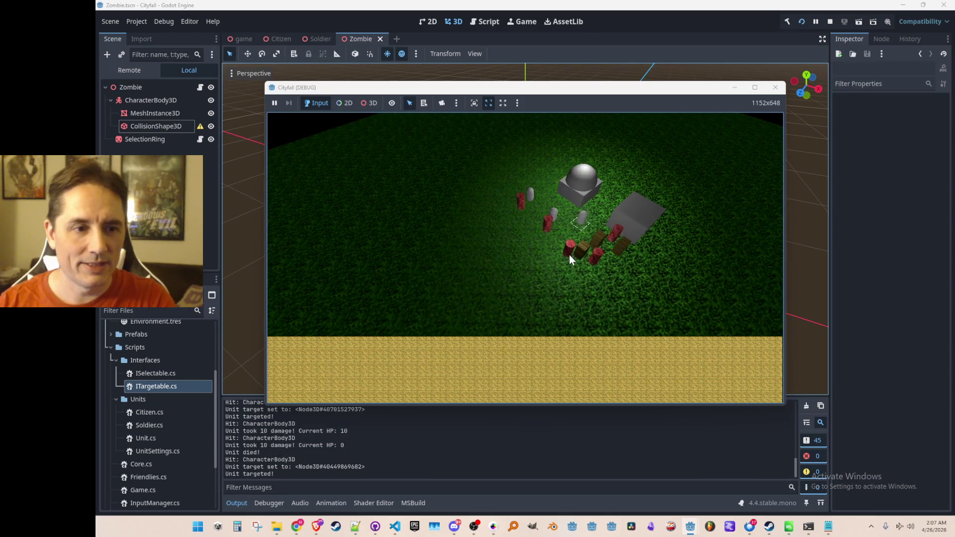
left_click(776, 88)
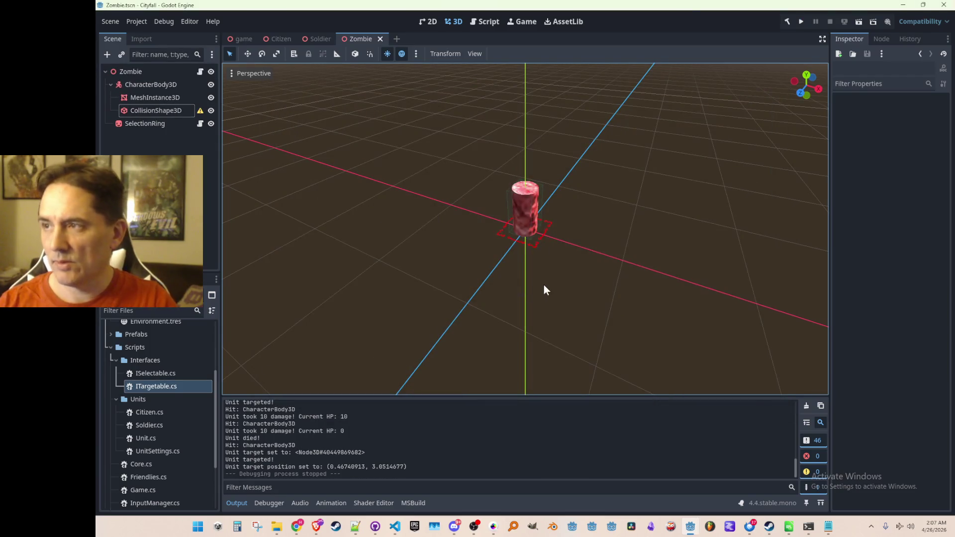
key("ctrl+s")
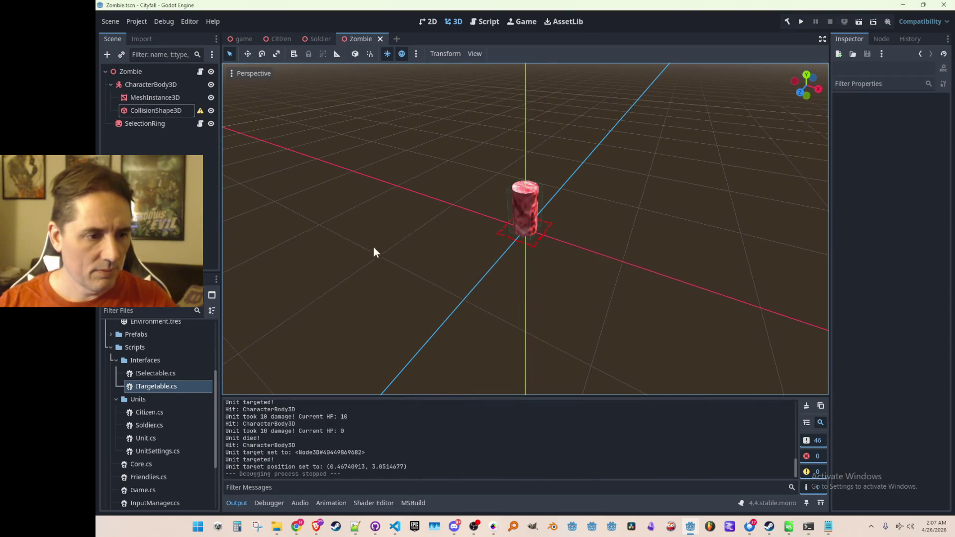
Step: Bring the Unit.cs window forward at the disposed-target check in Process
mouse_move(395, 526)
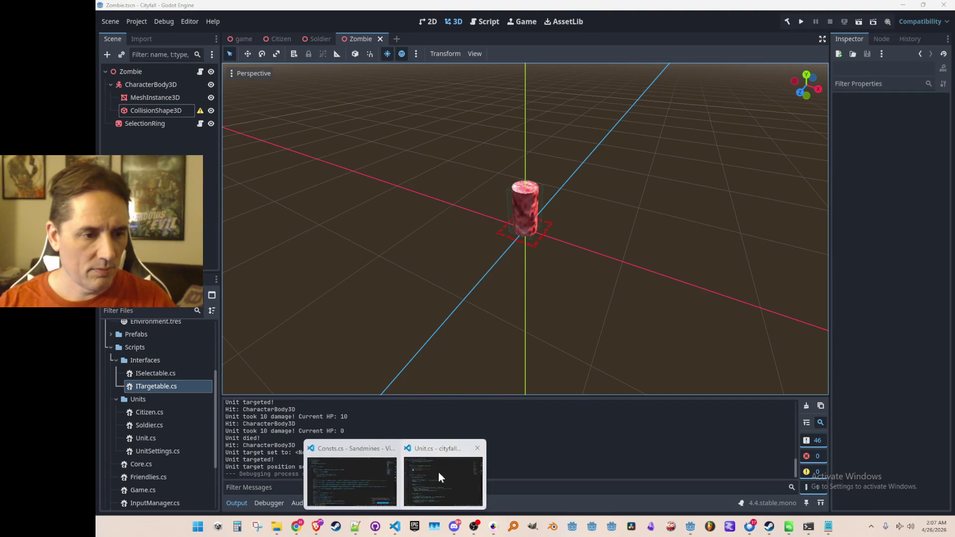
left_click(438, 473)
left_click(513, 269)
scroll(636, 275, "up", 1)
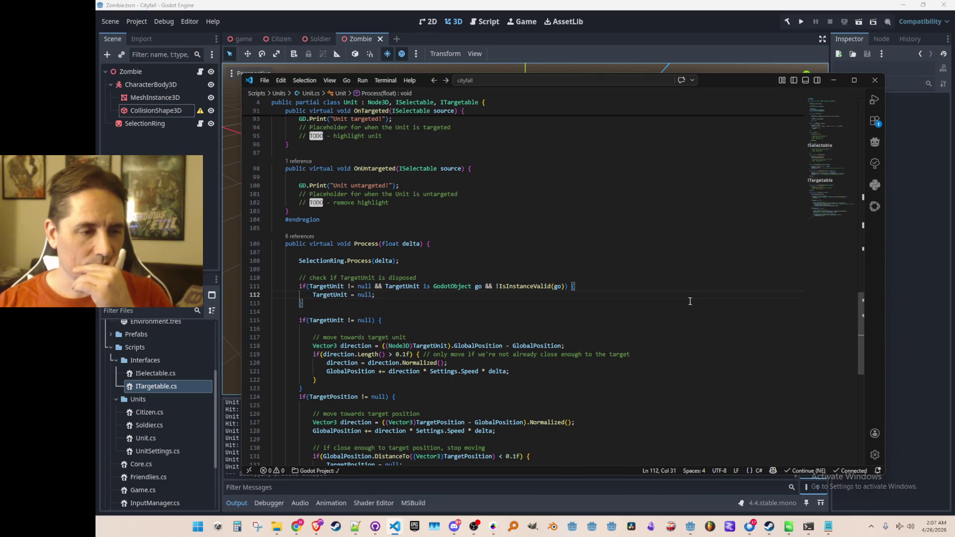
left_click(678, 226)
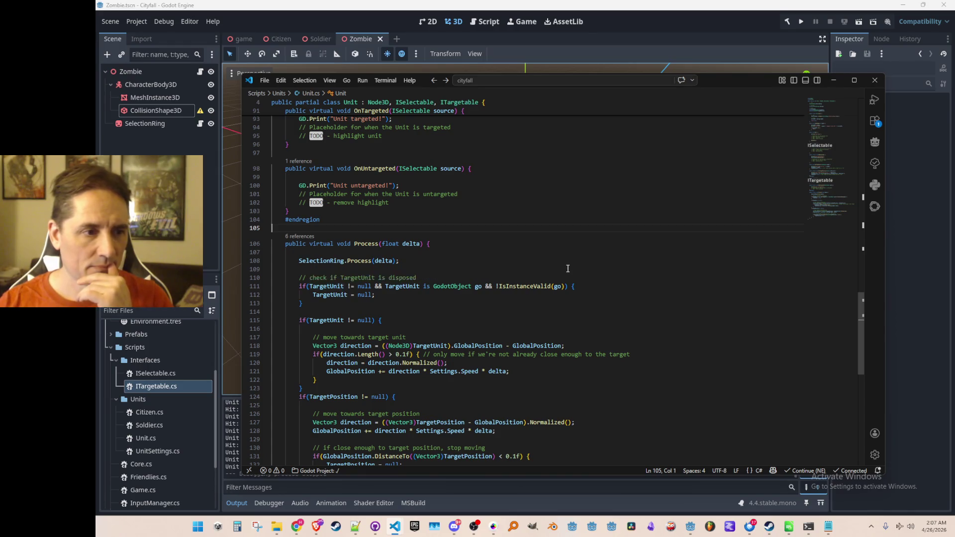
Step: Scroll through Unit.cs past the ITargetable fields, ending on the blank line above Process
scroll(568, 270, "up", 6)
left_click(835, 109)
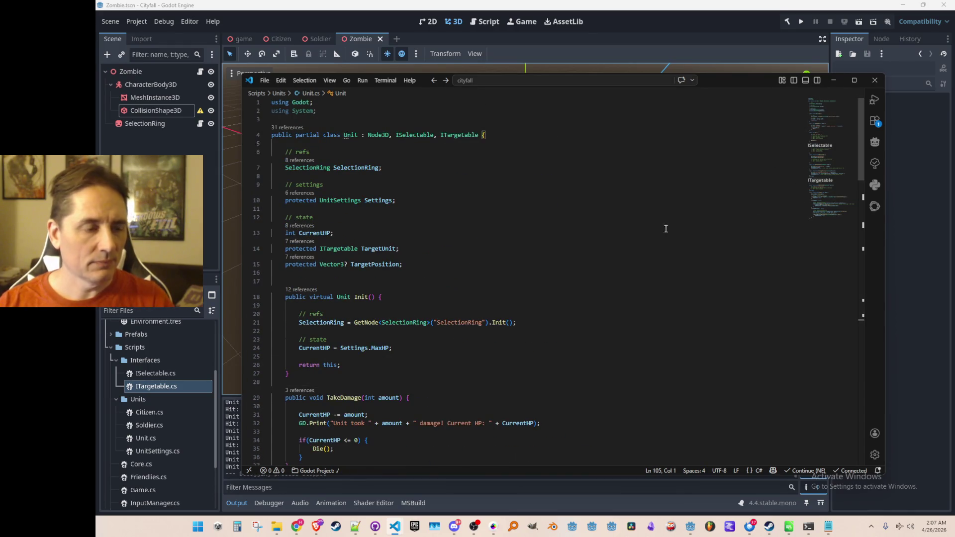
scroll(461, 205, "down", 1)
left_click(338, 226)
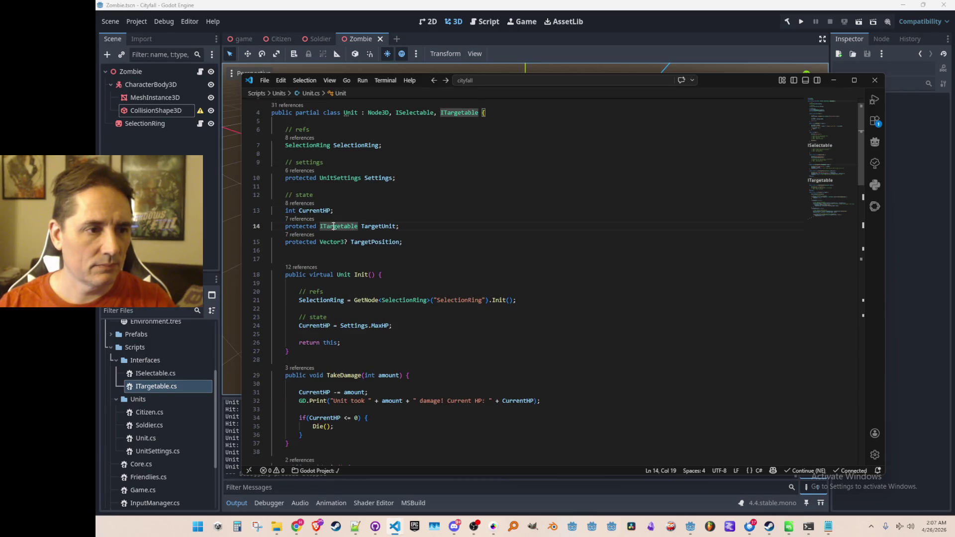
left_click(438, 253)
scroll(547, 247, "down", 20)
left_click(657, 238)
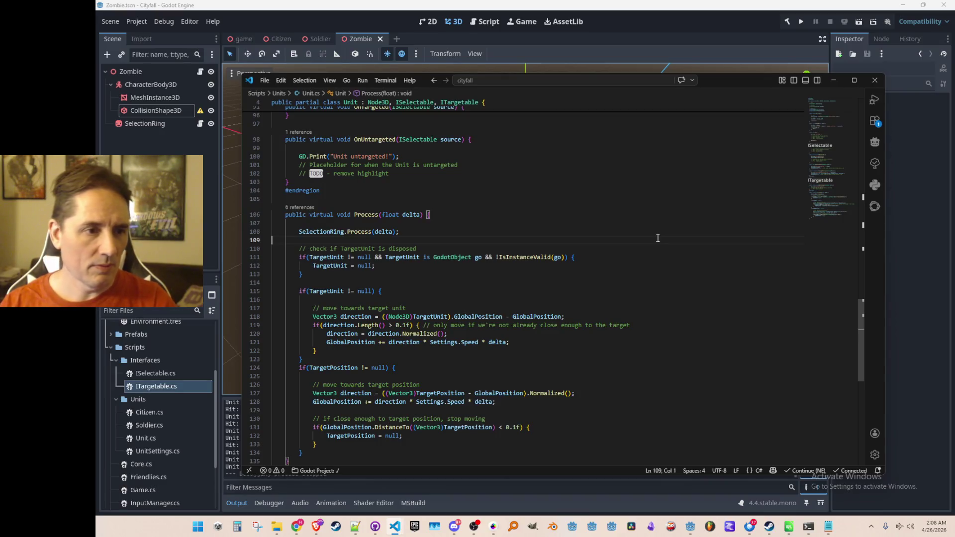
scroll(667, 220, "up", 1)
key("Up")
key("Up")
key("Up")
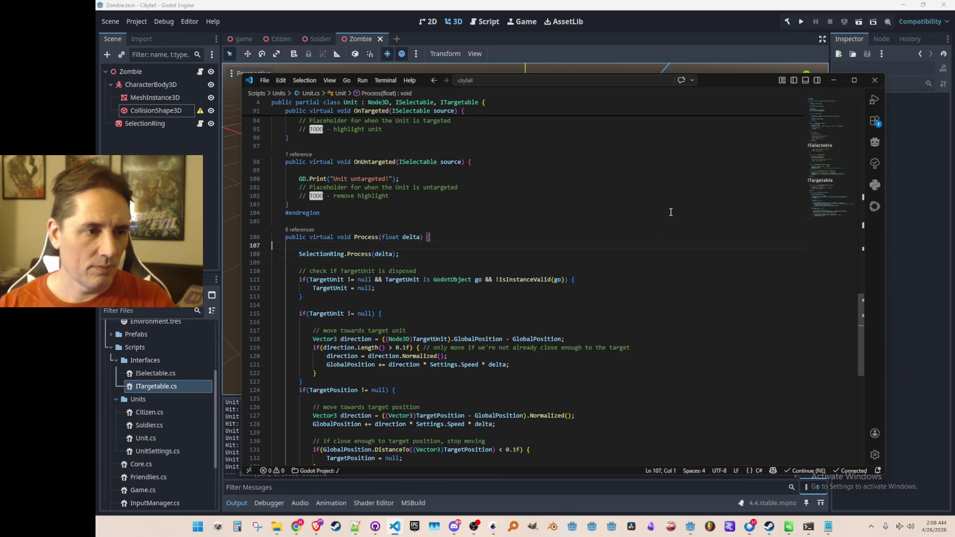
Step: Add a bool IsInvalidGodotObject helper above Process, accepting the suggested method body
key("Return")
key("Up")
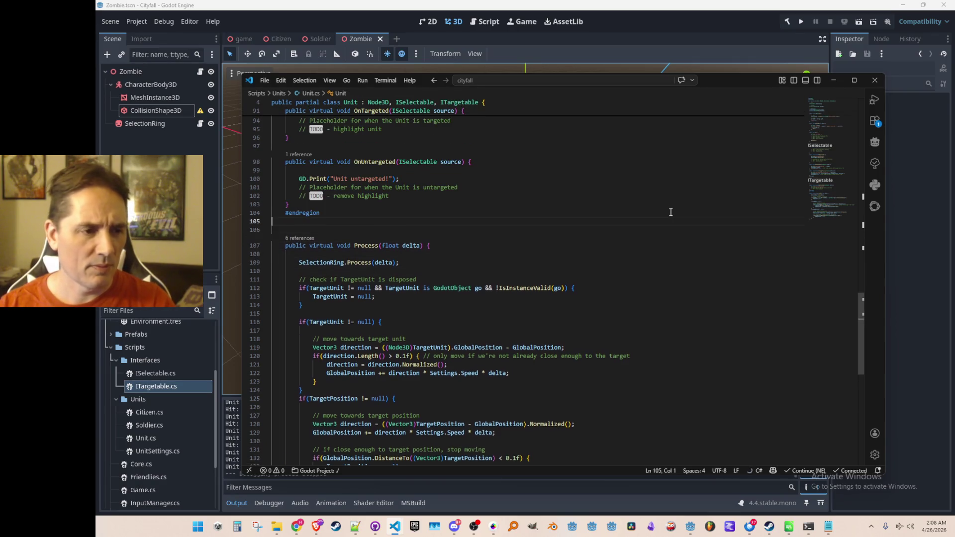
key("Return")
type("bool")
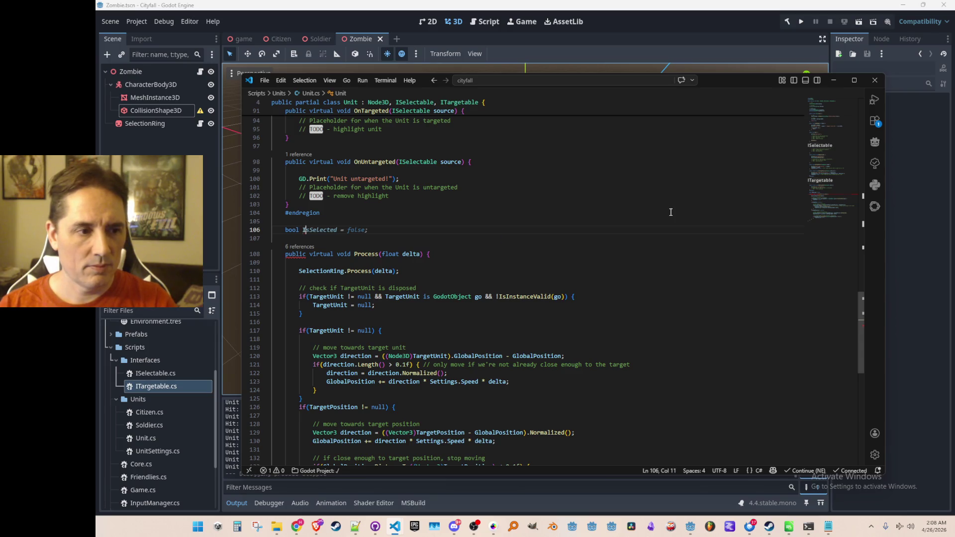
type("sTarg")
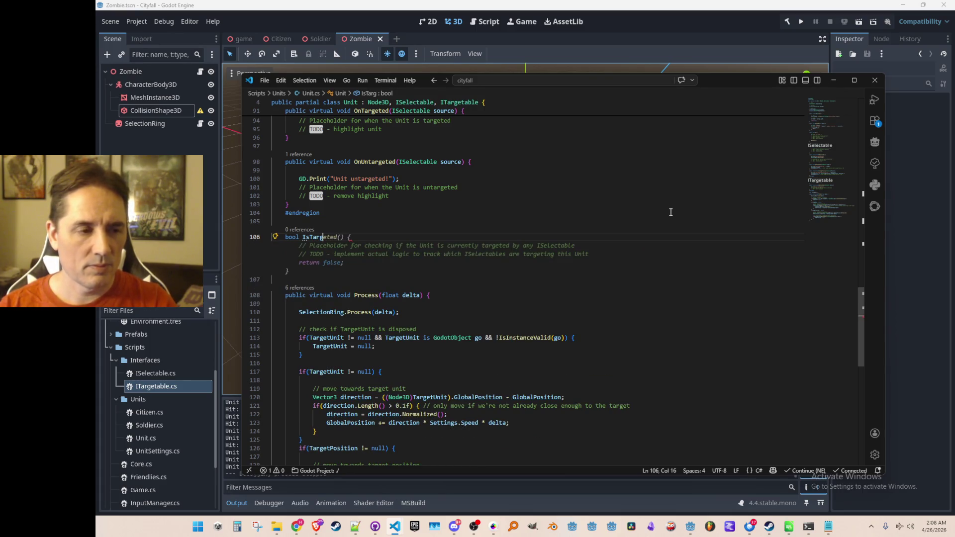
key("BackSpace")
key("BackSpace")
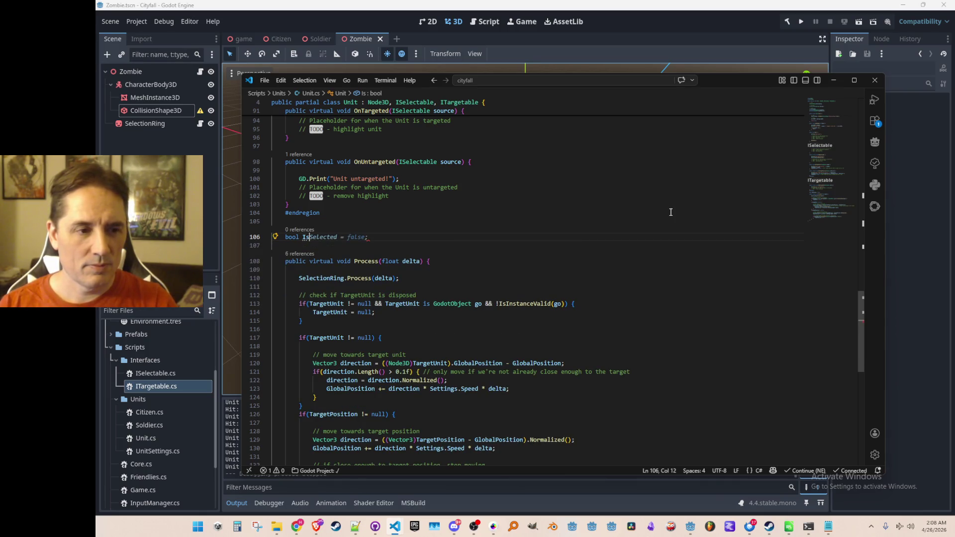
type("In")
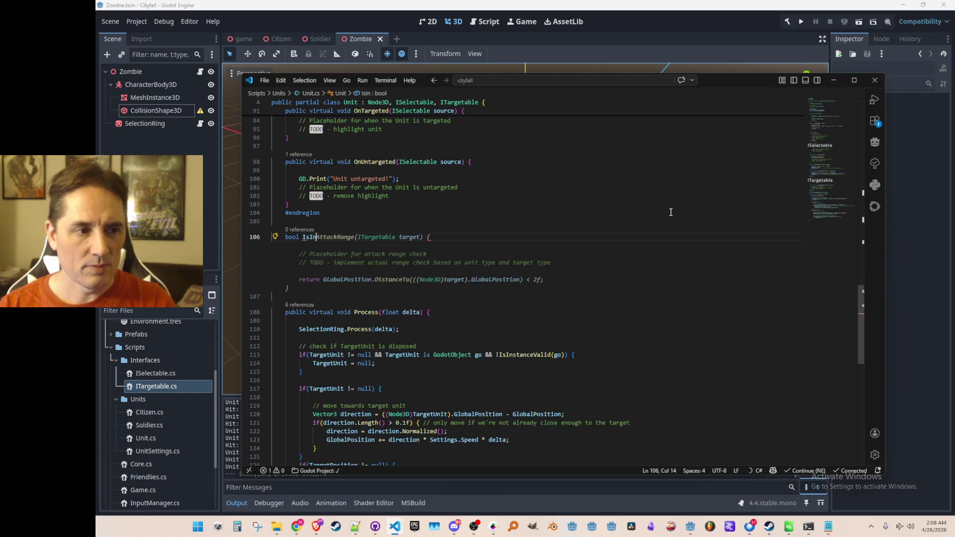
type("vadlid")
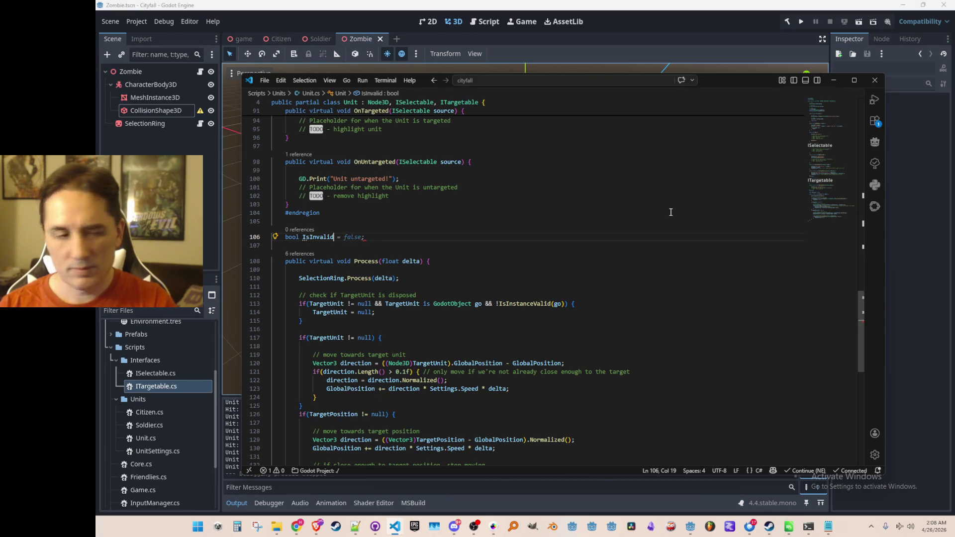
type("GodotOjbec")
key("BackSpace")
key("BackSpace")
key("BackSpace")
type("Object")
key("Tab")
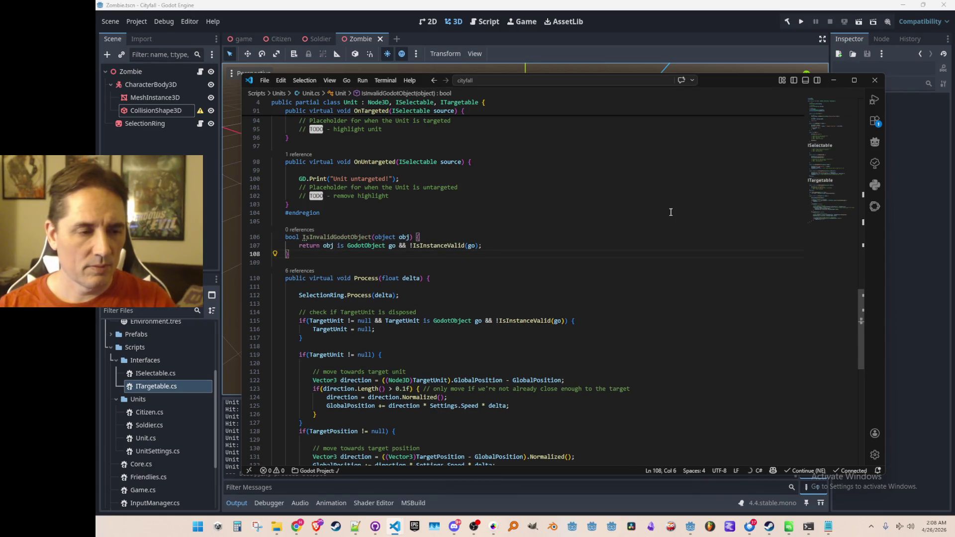
Step: Replace Process's condition with IsInvalidGodotObject(TargetUnit), with the null assignment on the same line
key("Up")
key("Up")
key("ctrl+Right")
key("ctrl+Right")
key("ctrl+Right")
key("Down")
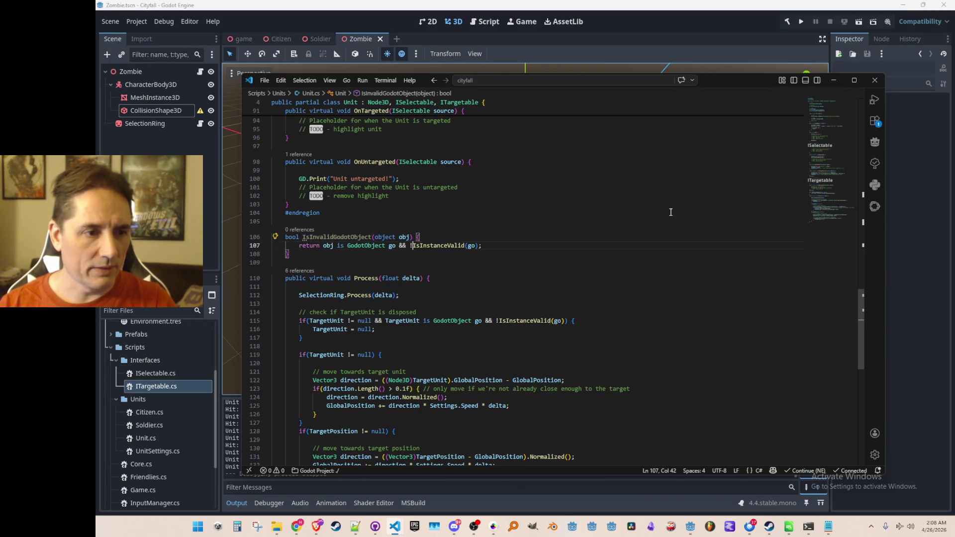
key("Down")
key("Tab")
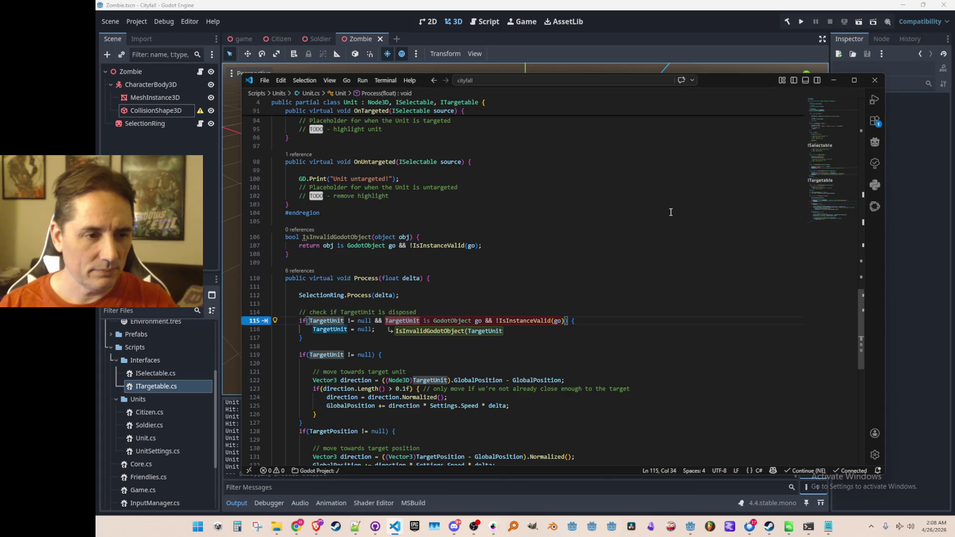
key("Tab")
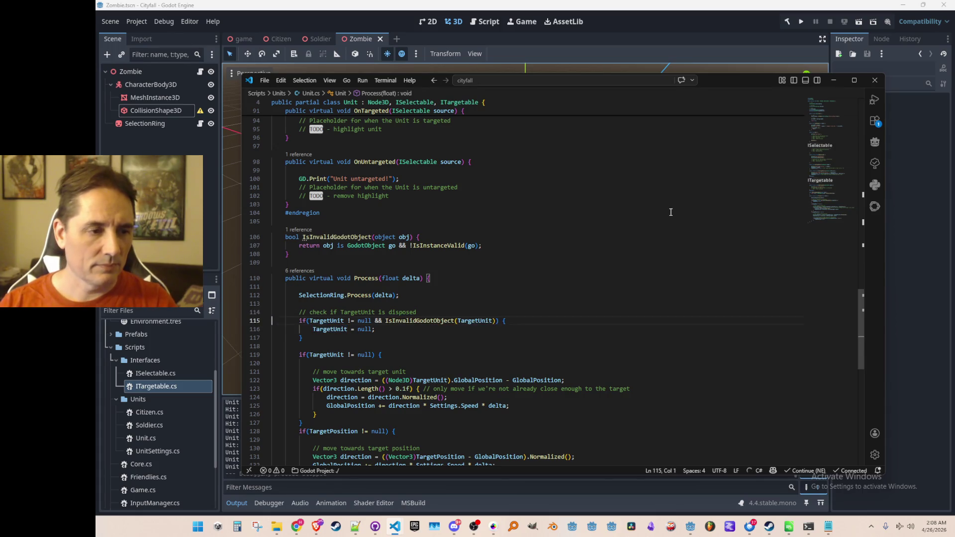
key("Tab")
key("Tab")
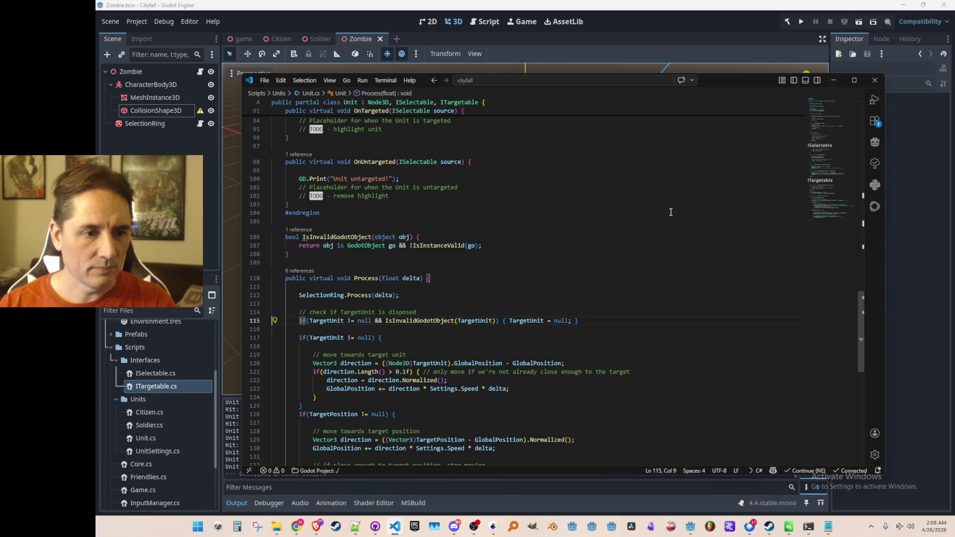
Step: Extend the comment with 'clear reference if so' and bring the Godot editor to front
key("End")
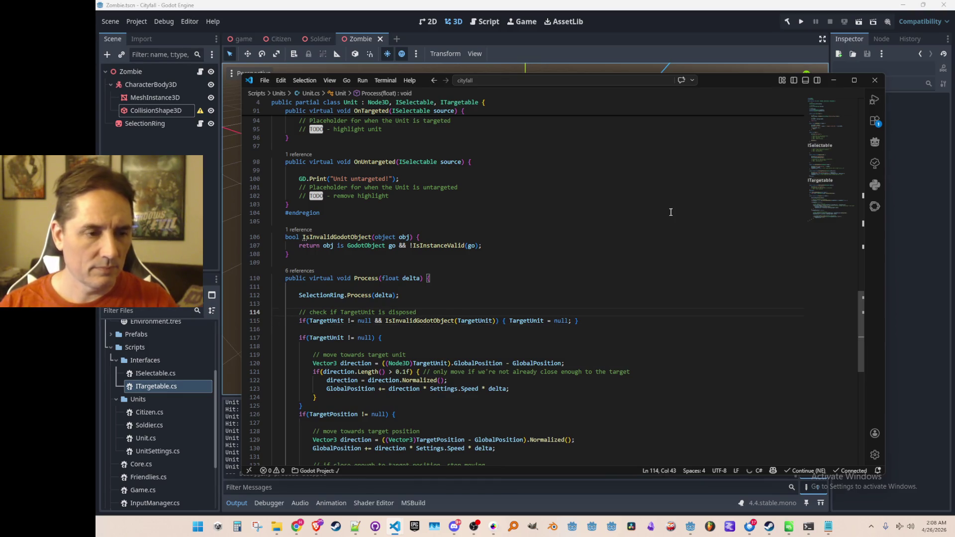
type(" and clear reference if so")
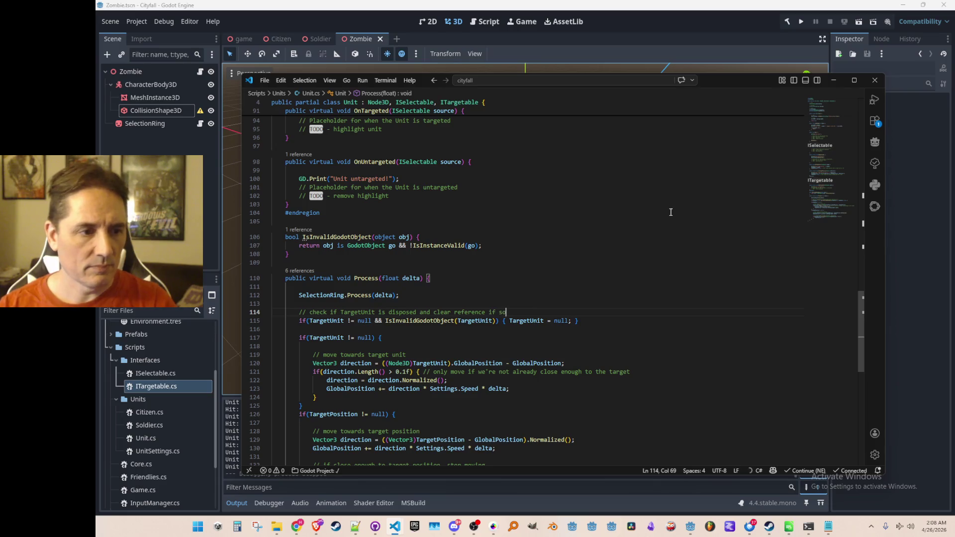
left_click(675, 238)
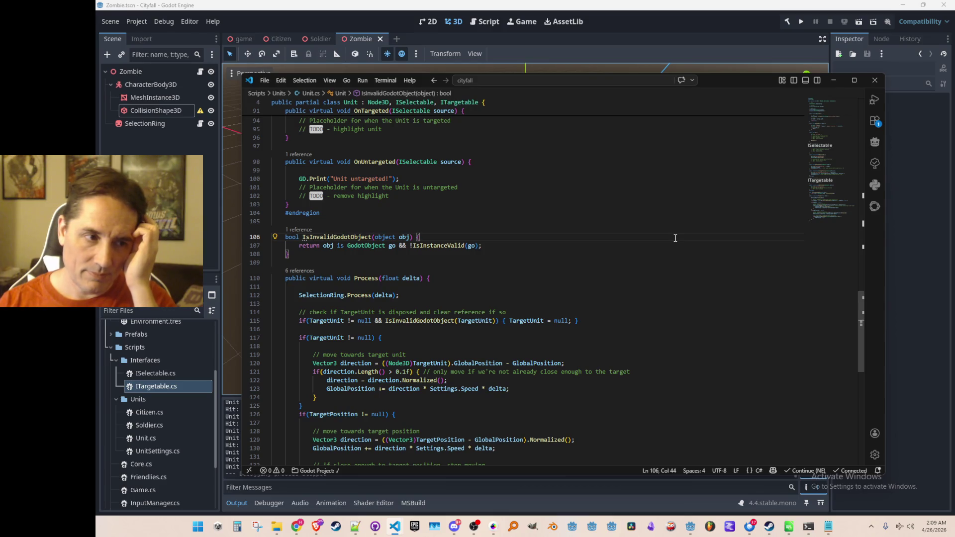
left_click(139, 345)
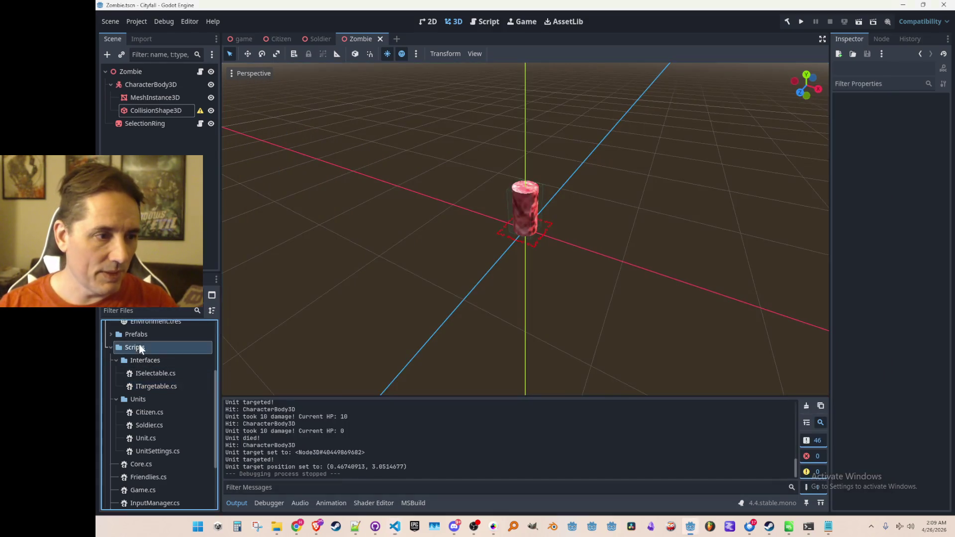
Step: Create a new script (typed 'Zombie') in the Scripts folder, then open Utils.cs
right_click(139, 345)
mouse_move(207, 325)
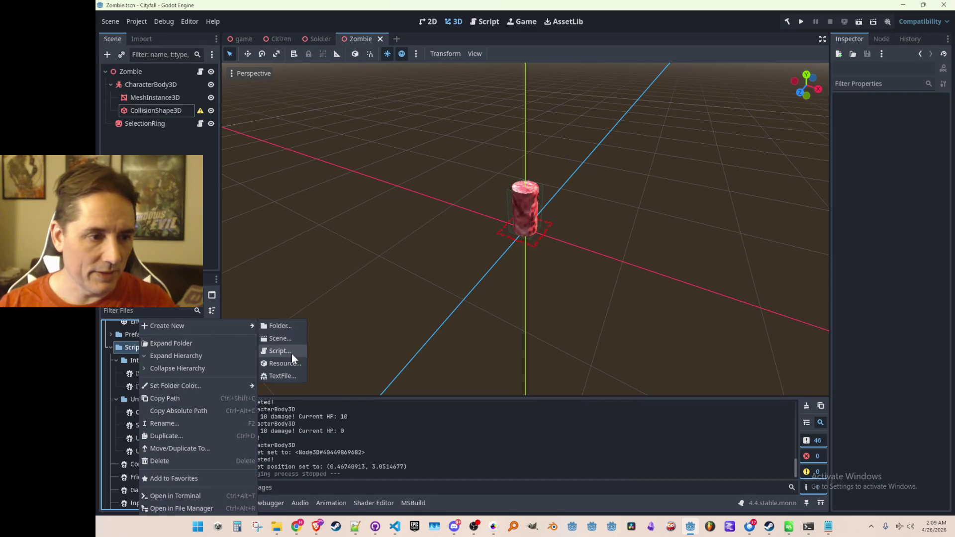
left_click(292, 354)
type("Zombie")
key("Return")
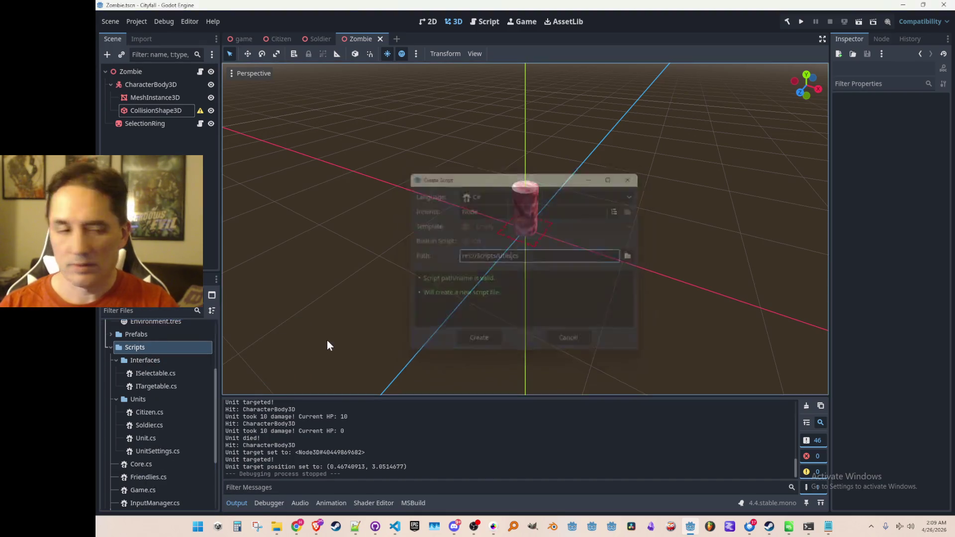
scroll(158, 458, "down", 4)
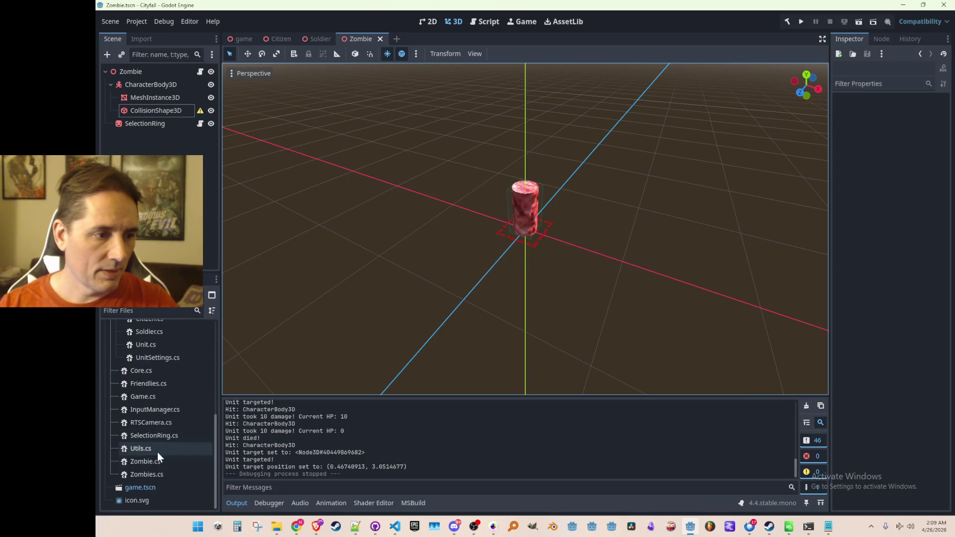
left_click(158, 449)
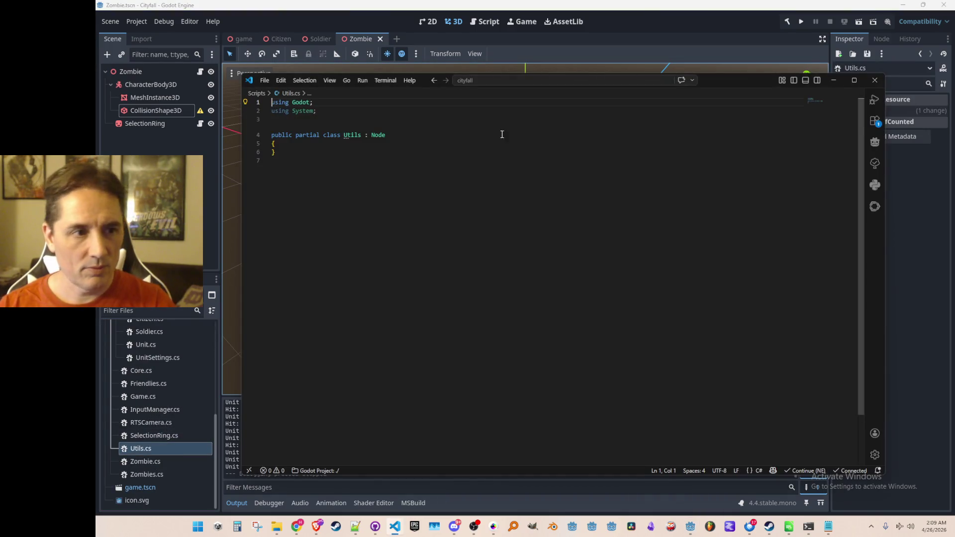
Step: Make the Utils class static, drop its Node base class, and add an empty line inside it
key("End")
key("ctrl+Left")
key("ctrl+Left")
key("ctrl+Left")
key("ctrl+shift+Right")
type("static")
key("End")
key("ctrl+shift+Left")
key("ctrl+shift+Left")
key("BackSpace")
key("BackSpace")
key("Down")
key("End")
key("Return")
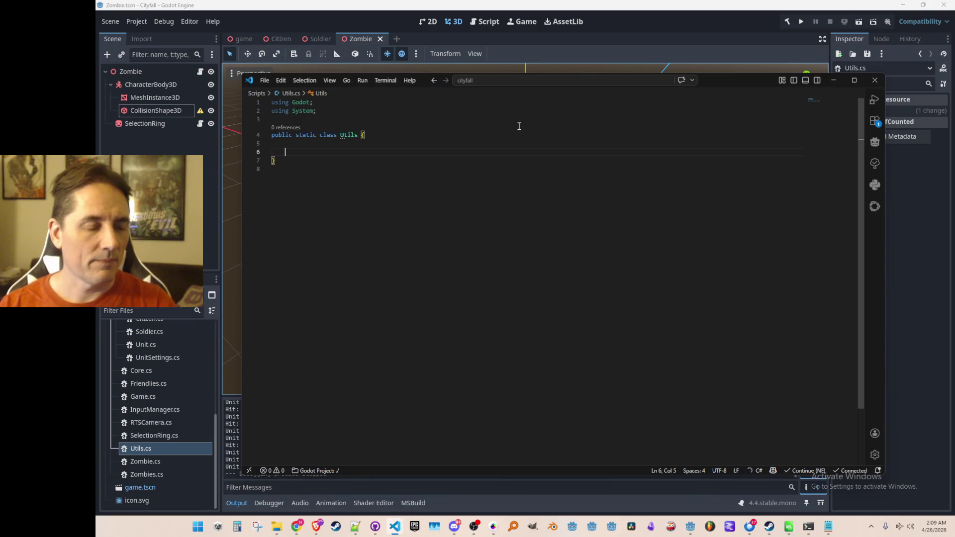
Step: Copy the IsInvalidGodotObject method from Unit.cs into Utils.cs
key("ctrl+Tab")
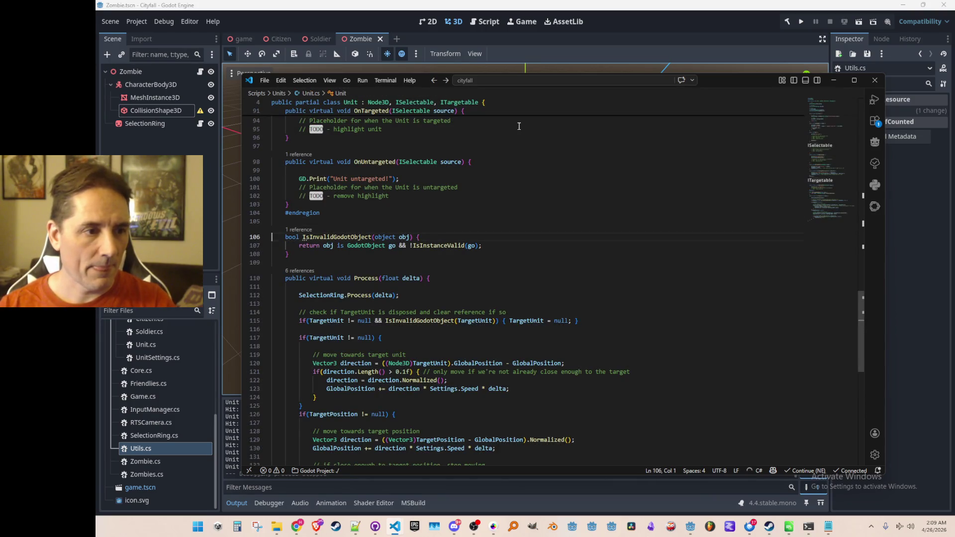
key("shift+Down")
key("shift+Down")
key("shift+Down")
key("ctrl+c")
key("ctrl+Tab")
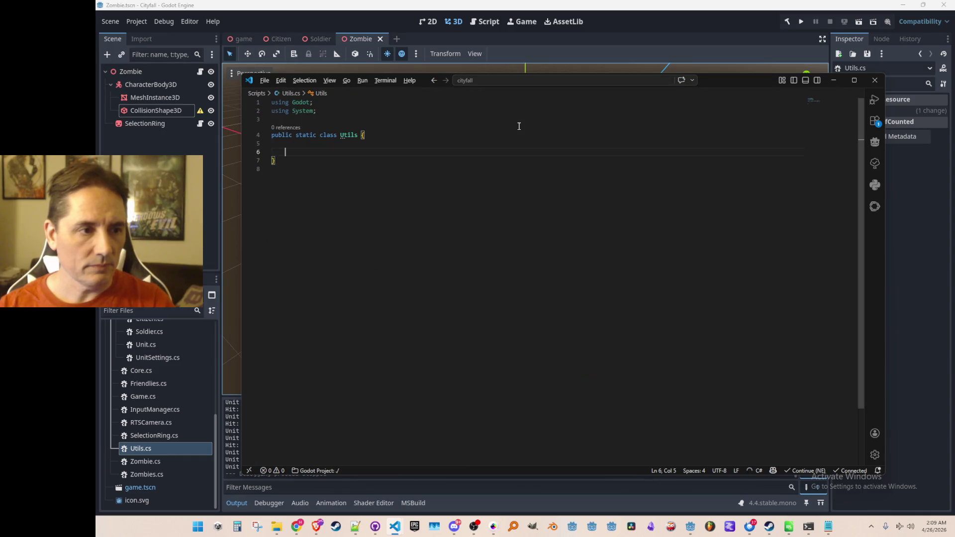
key("ctrl+v")
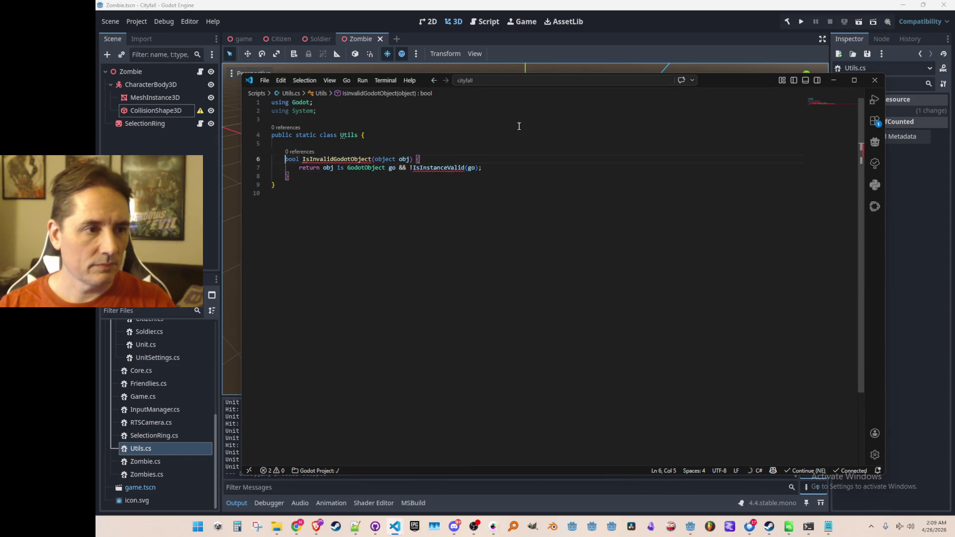
Step: Make the parameter 'this object obj' and have the method return !GodotObject.IsInstanceValid
key("ctrl+Right")
key("ctrl+Right")
key("ctrl+Right")
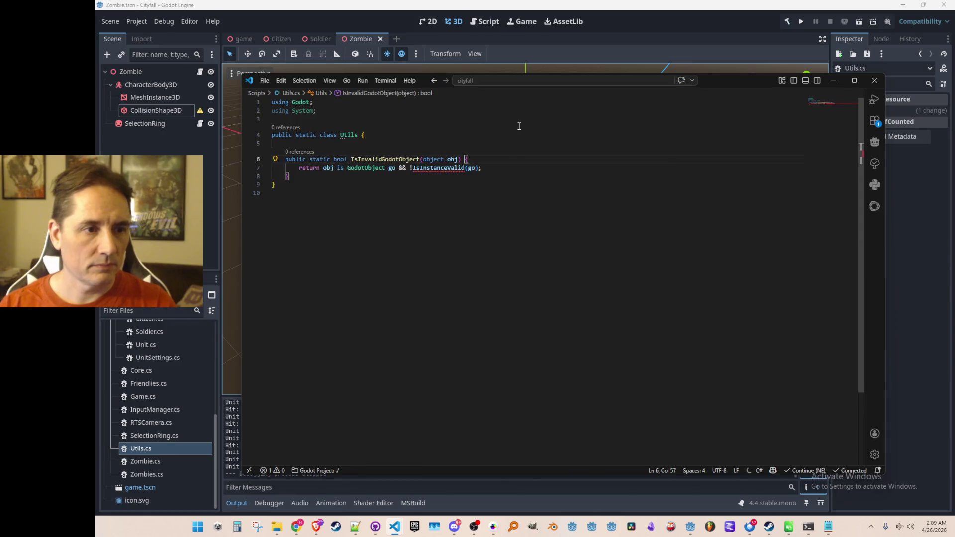
type("this")
key("Down")
key("ctrl+Left")
type("Game.Instance.")
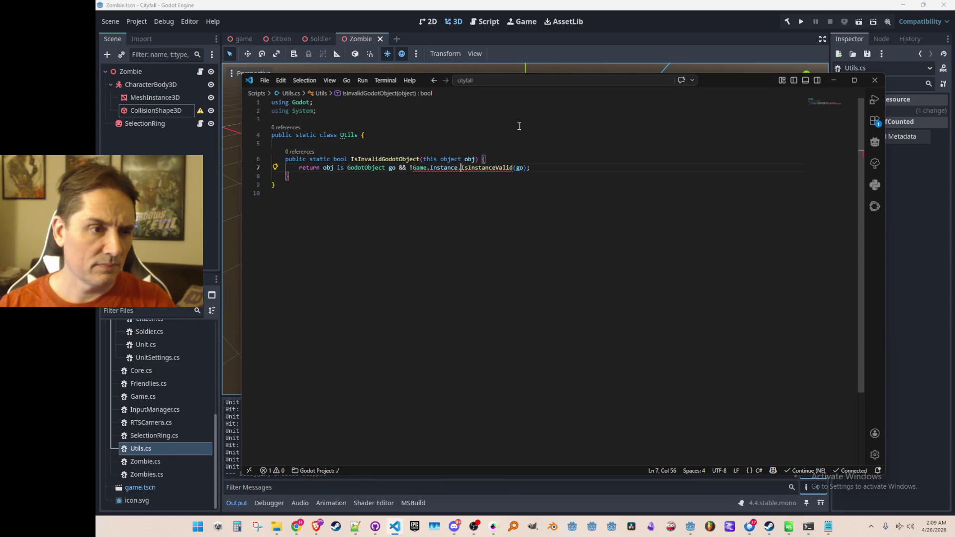
mouse_move(492, 169)
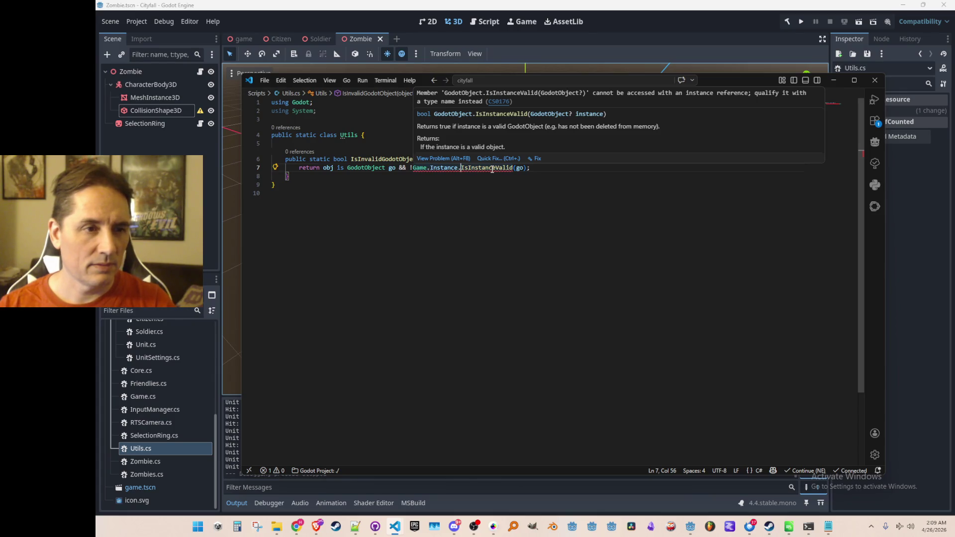
key("BackSpace")
key("BackSpace")
key("BackSpace")
key("BackSpace")
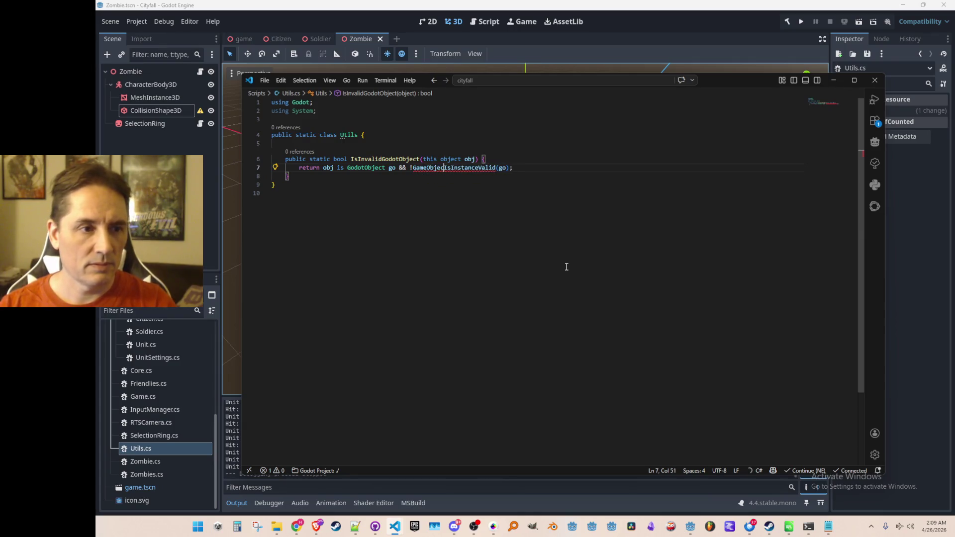
key("BackSpace")
key("BackSpace")
key("BackSpace")
key("BackSpace")
key("BackSpace")
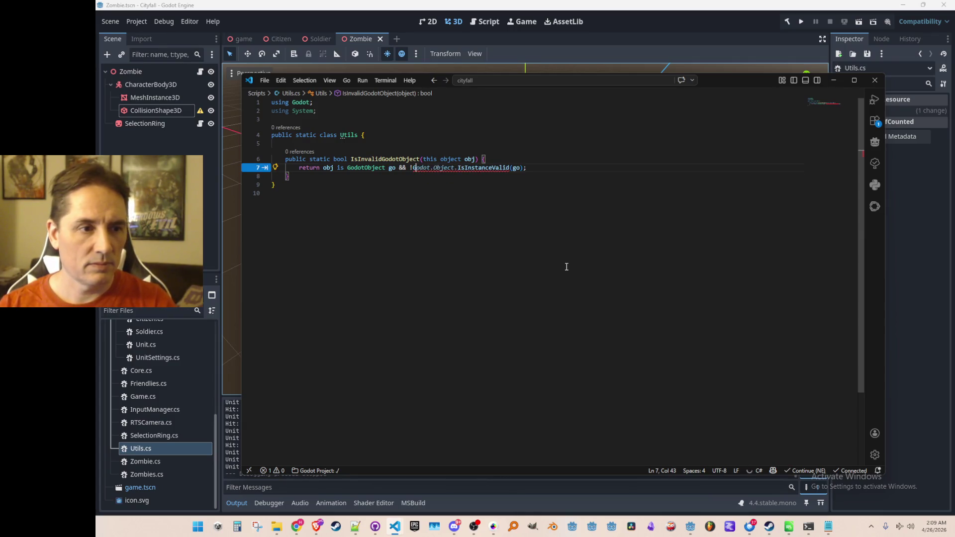
type("!GodotObject.")
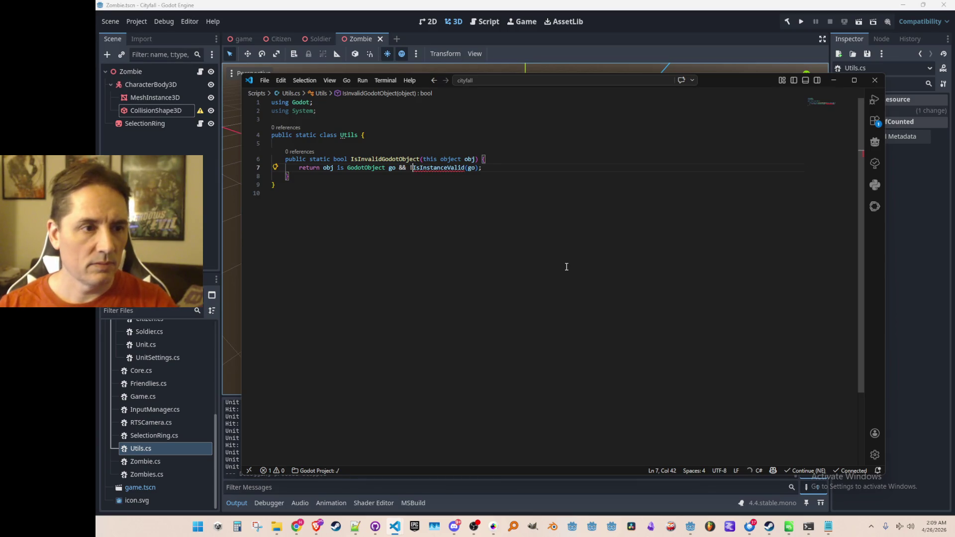
Step: Join the return statement and closing brace onto the method signature line
key("Home")
key("shift+Home")
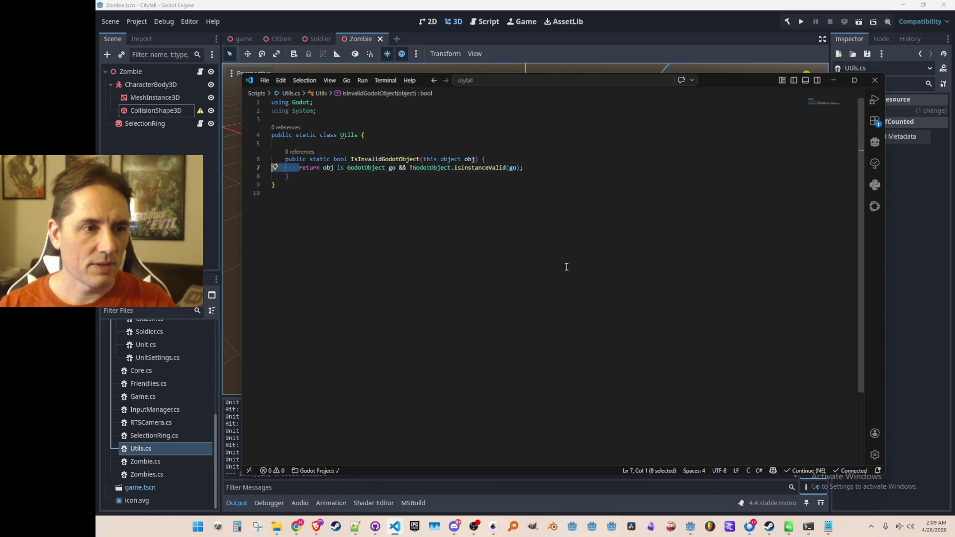
key("BackSpace")
key("BackSpace")
key("End")
key("Delete")
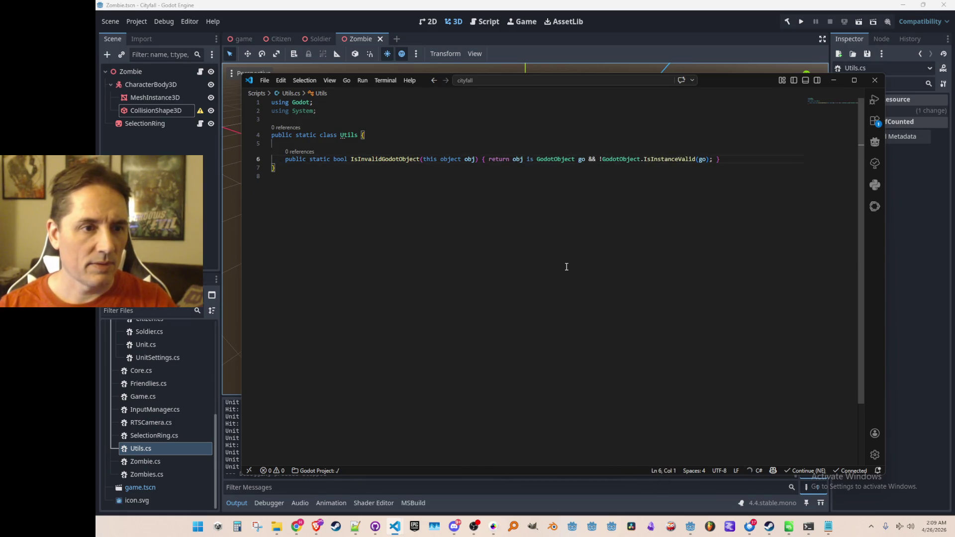
key("ctrl+Tab")
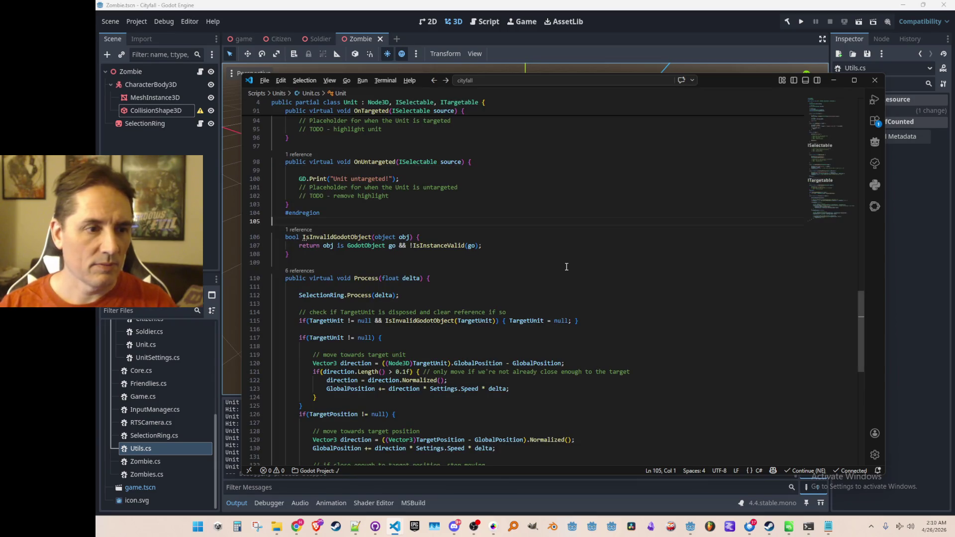
Step: Delete Unit's local IsInvalidGodotObject, quick-fix the call to TargetUnit.IsInvalidGodotObject(), and return to Godot
scroll(566, 267, "down", 4)
scroll(542, 299, "up", 3)
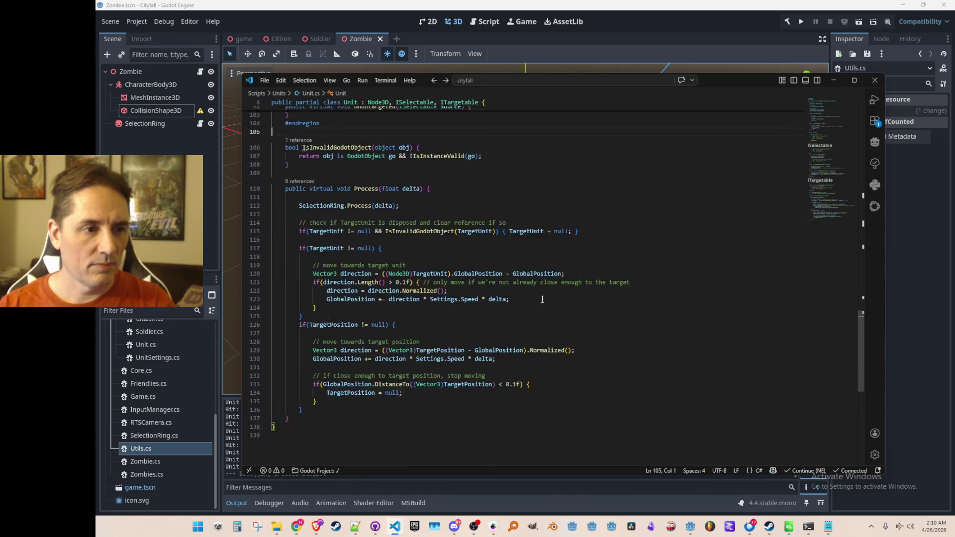
key("shift+Down")
key("shift+Down")
key("shift+Down")
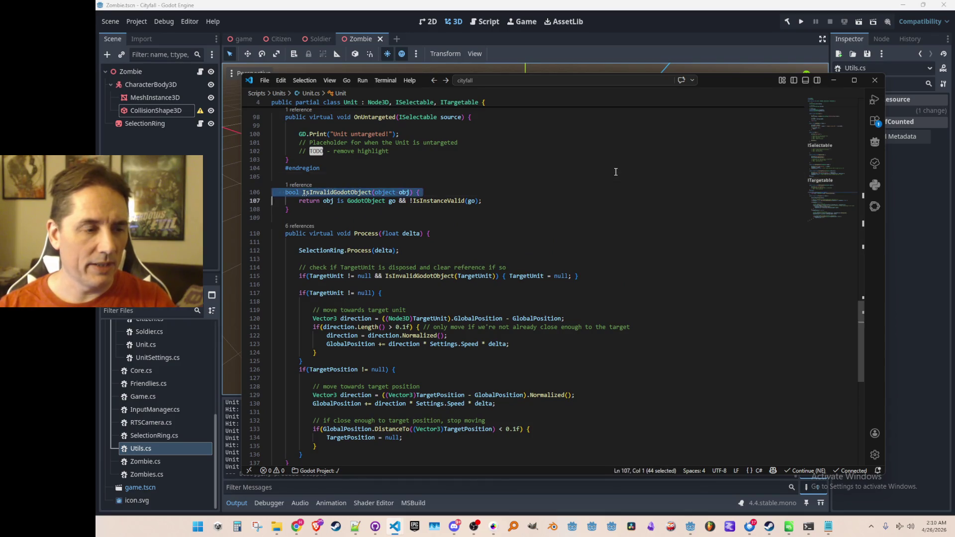
key("Delete")
key("Down")
key("Down")
key("Down")
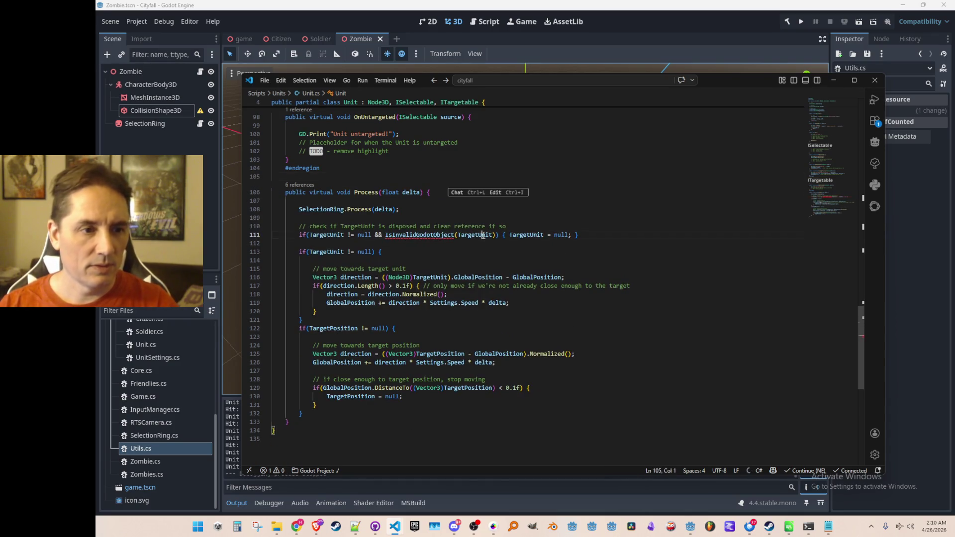
key("ctrl+period")
key("Return")
key("Up")
key("Home")
key("Home")
left_click(756, 22)
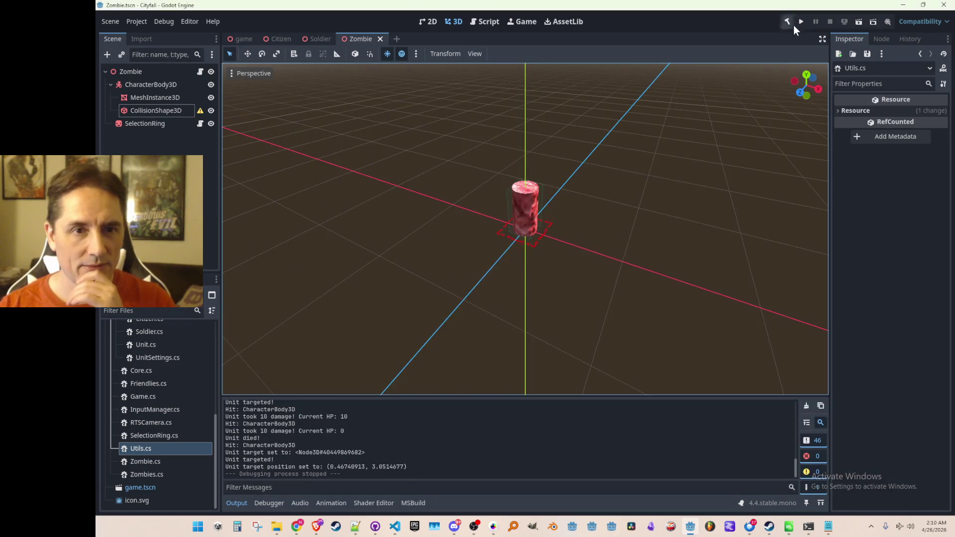
Step: Run Cityfall with F5, select a grey unit and move it twice, stop, then save the Zombie scene
key("F5")
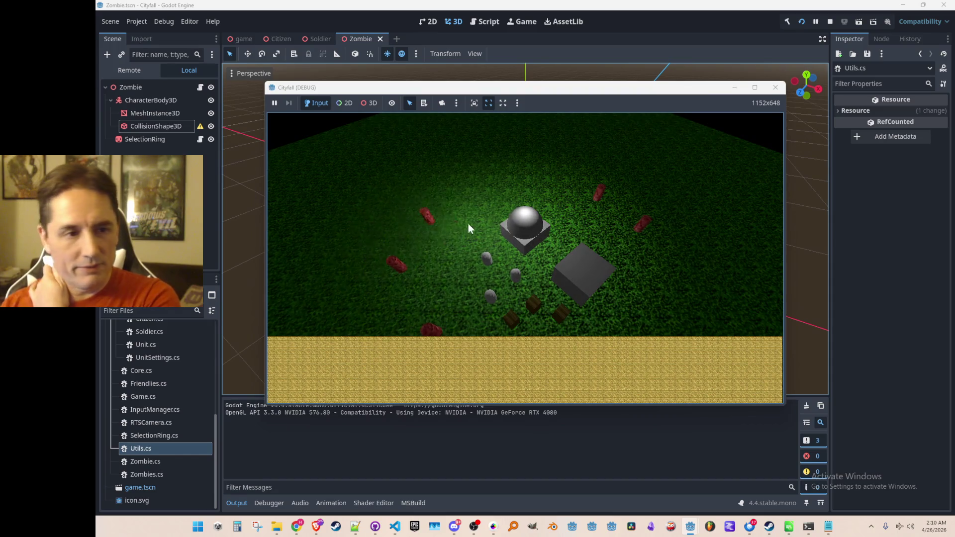
left_click(486, 259)
left_click(437, 223)
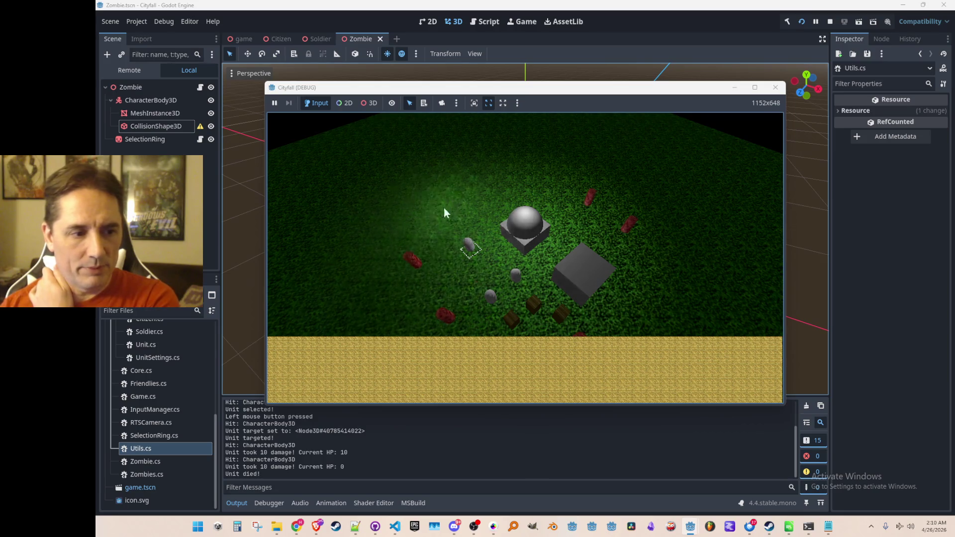
right_click(468, 214)
right_click(432, 214)
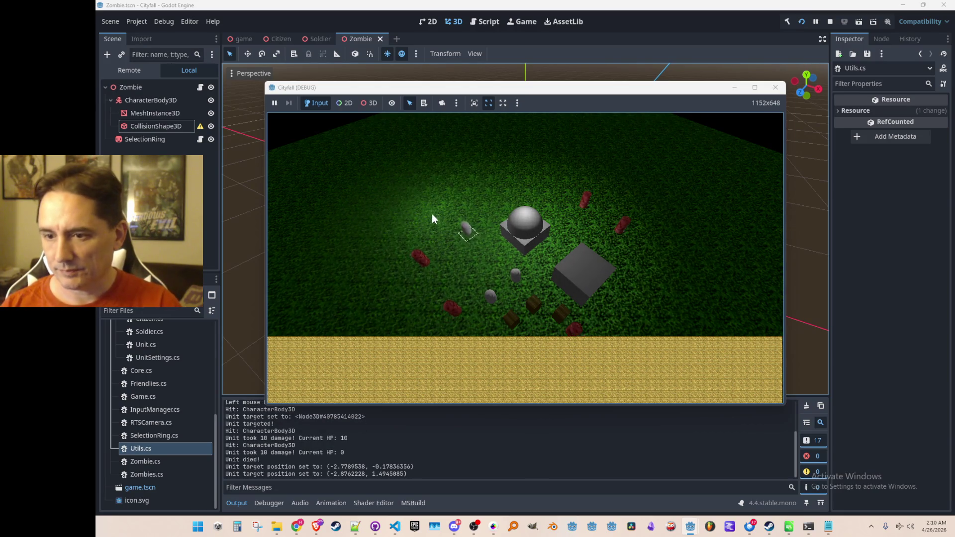
left_click(775, 88)
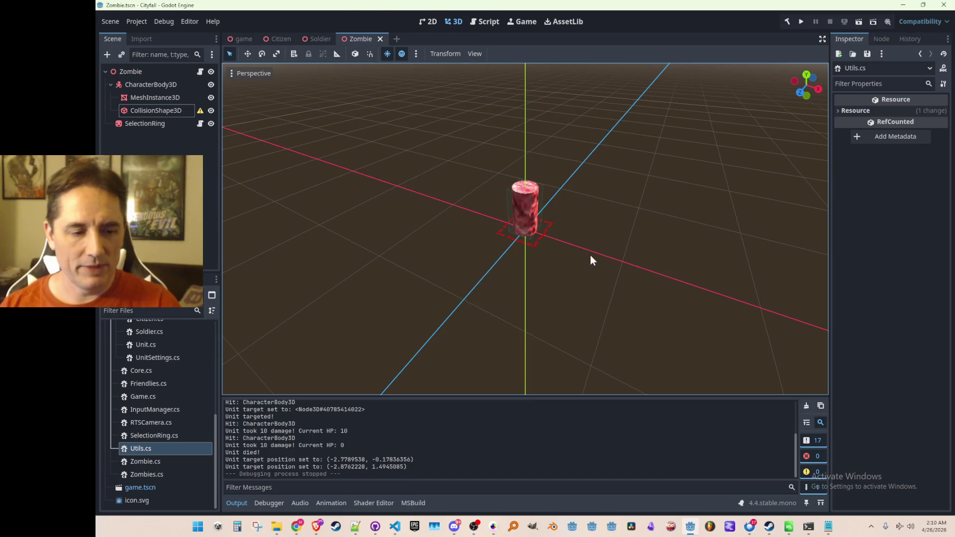
key("ctrl+s")
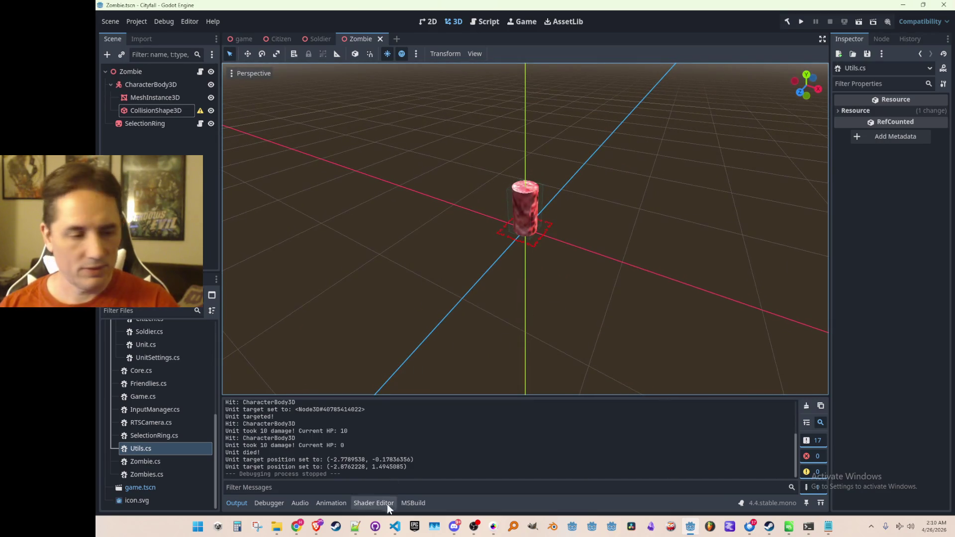
Step: Check the IsInvalidGodotObject definition in Utils with F12, then come back to Unit.cs
mouse_move(394, 526)
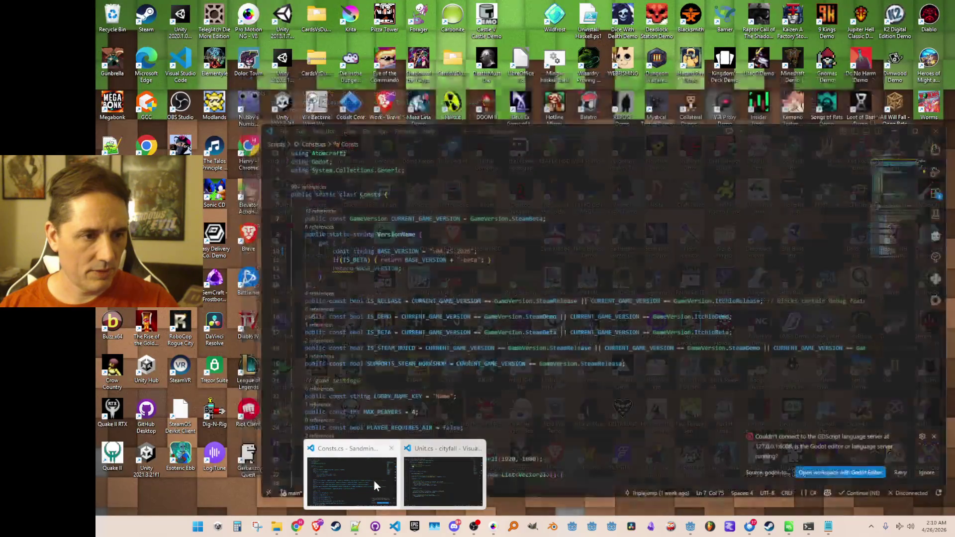
left_click(443, 480)
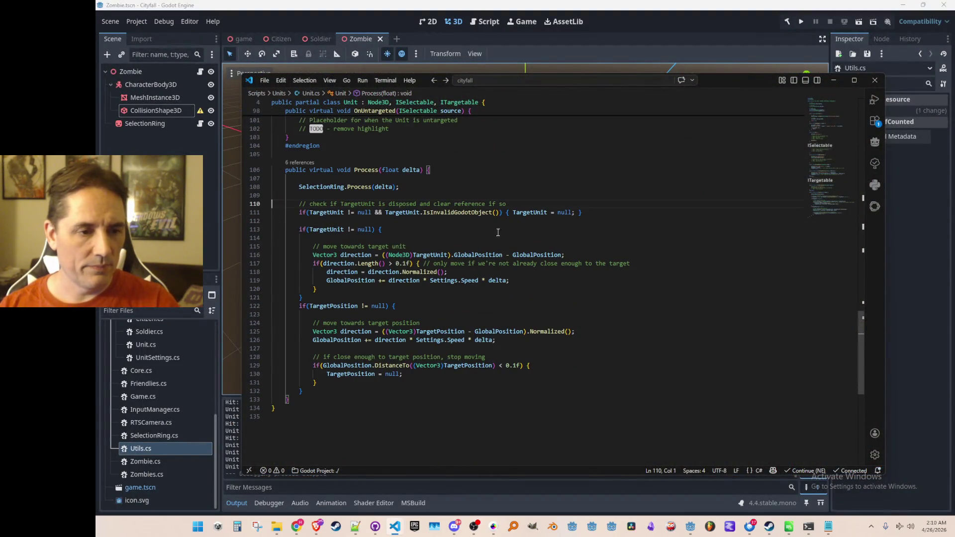
left_click(476, 212)
key("F12")
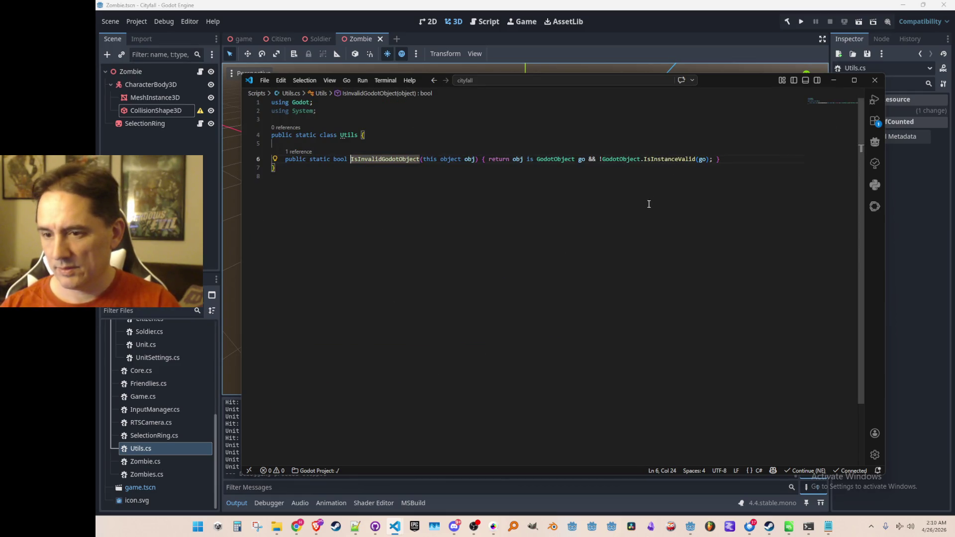
key("alt+Left")
key("Up")
Step: Add a '// effects' comment line below the TargetPosition declaration in Unit.cs
scroll(637, 240, "up", 2)
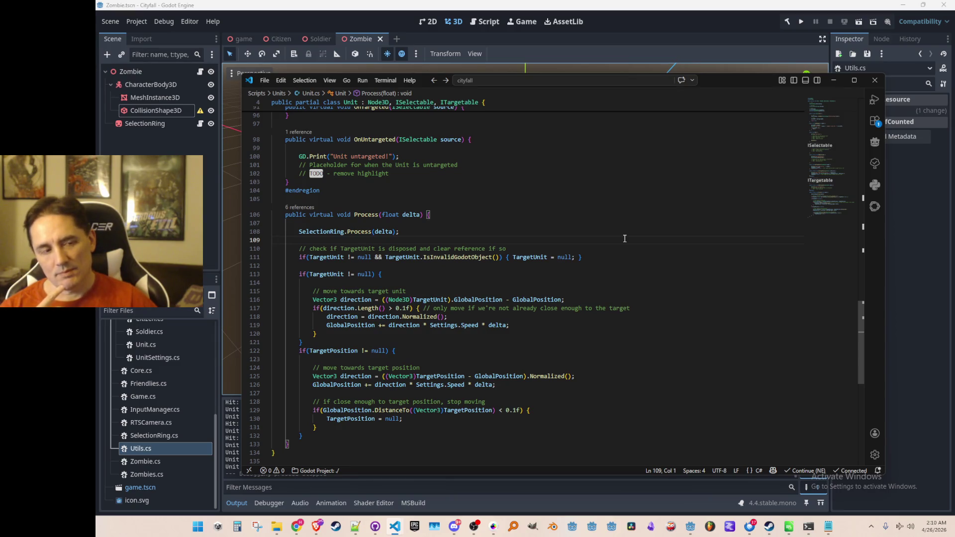
scroll(625, 238, "up", 15)
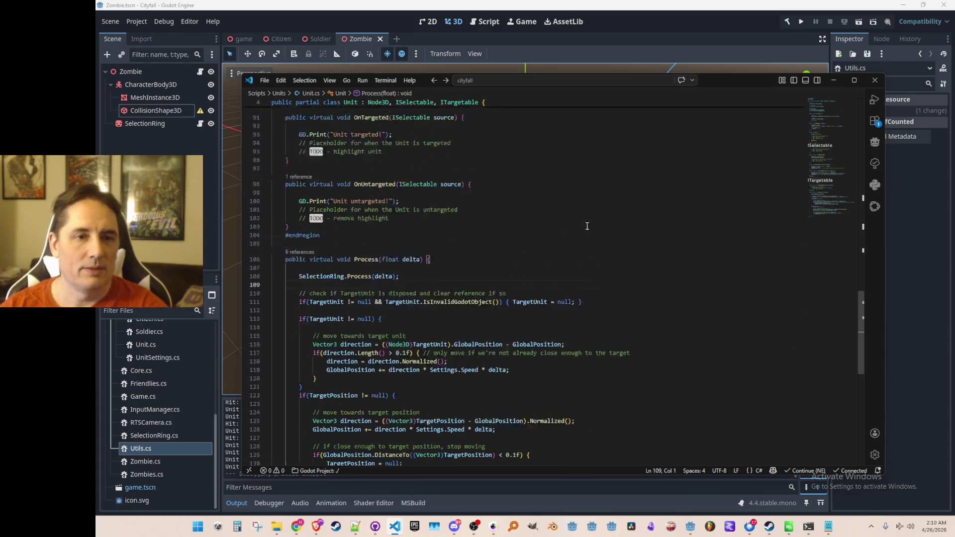
scroll(668, 264, "up", 3)
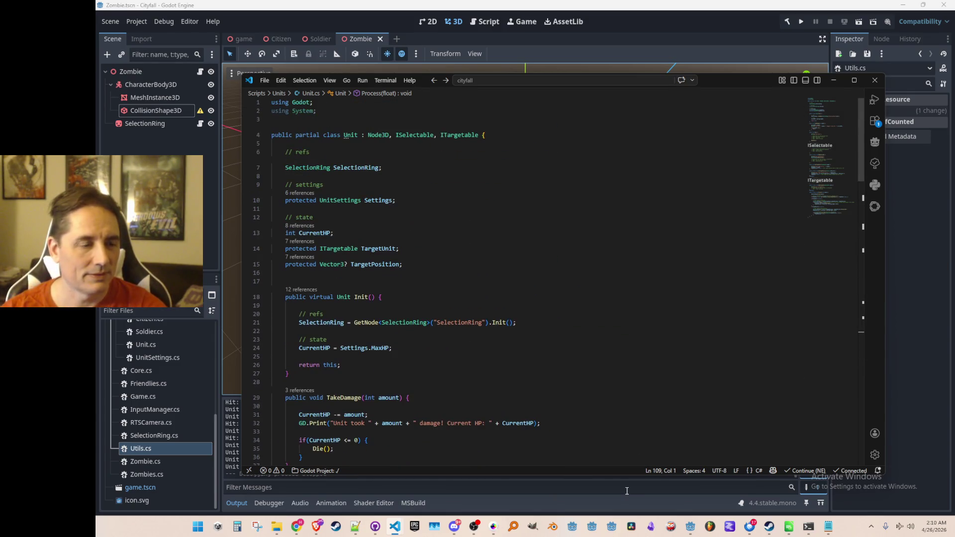
scroll(661, 368, "down", 3)
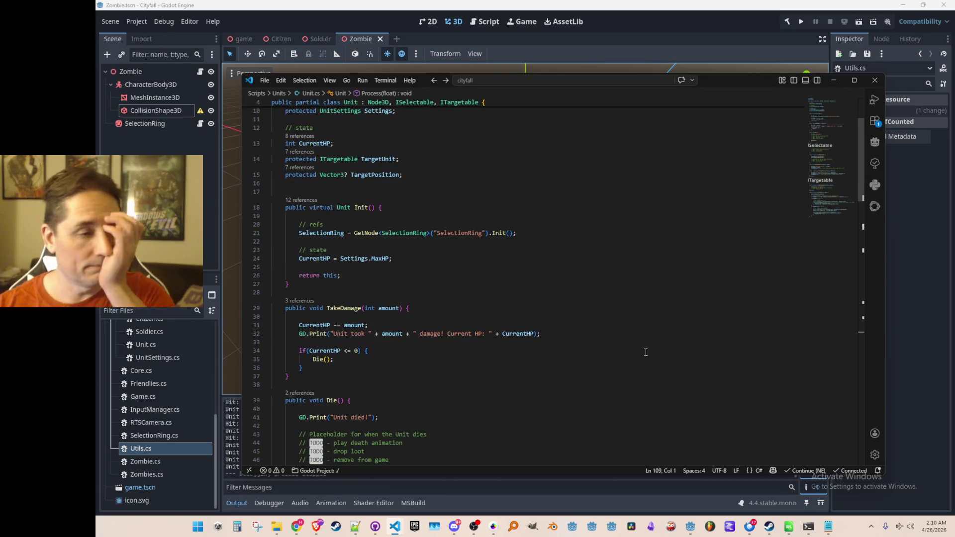
scroll(643, 332, "up", 3)
left_click(662, 261)
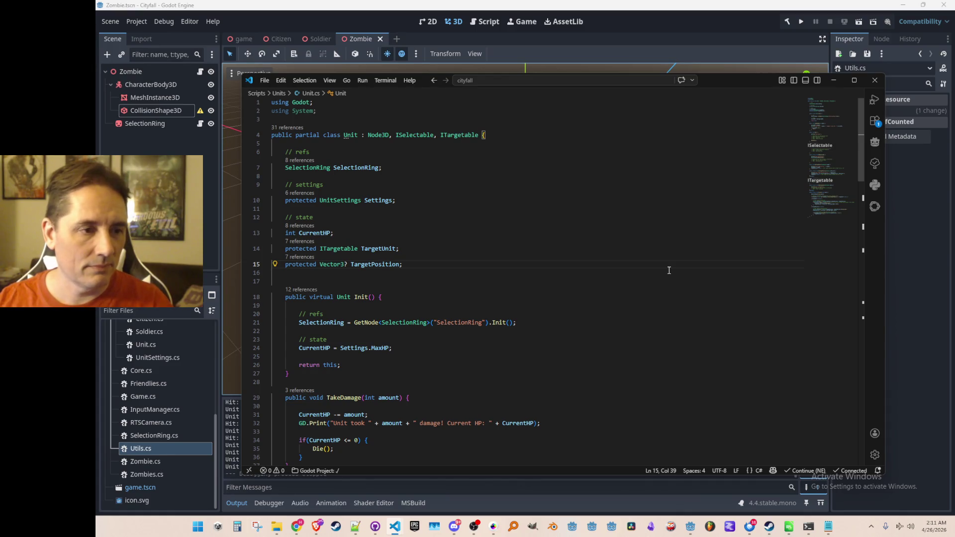
key("Return")
key("Return")
type("// effects")
key("Return")
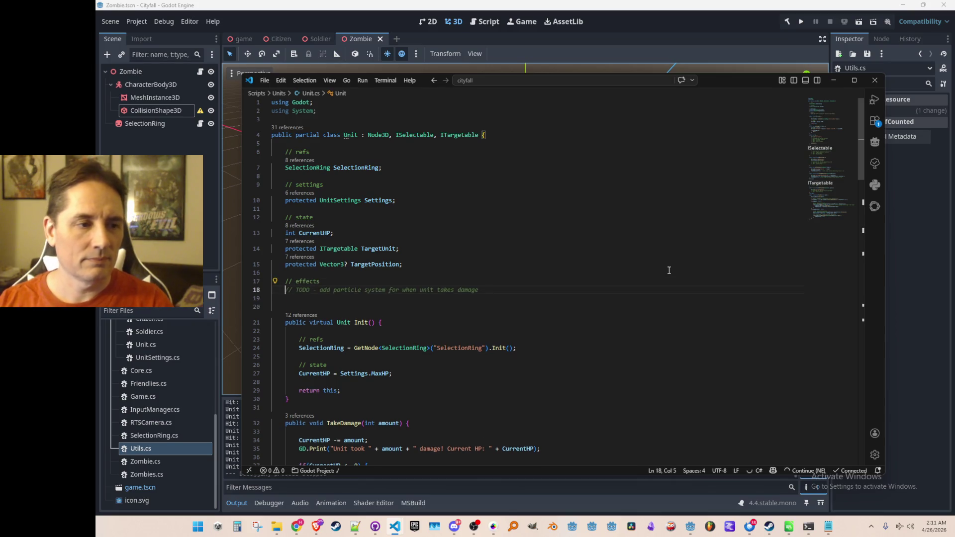
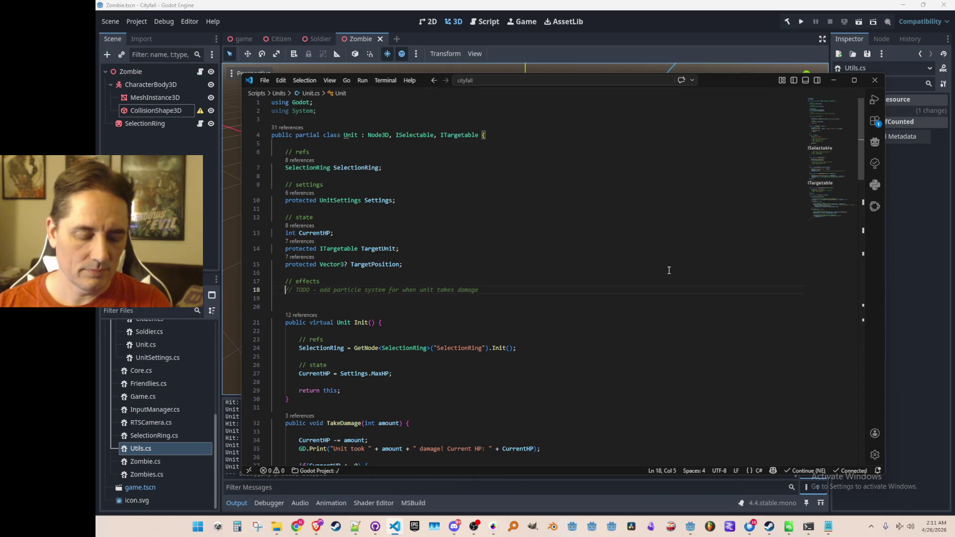
Step: Replace the effects TODO with a const float DamageFlashDuration set to 0.2f
type("fl")
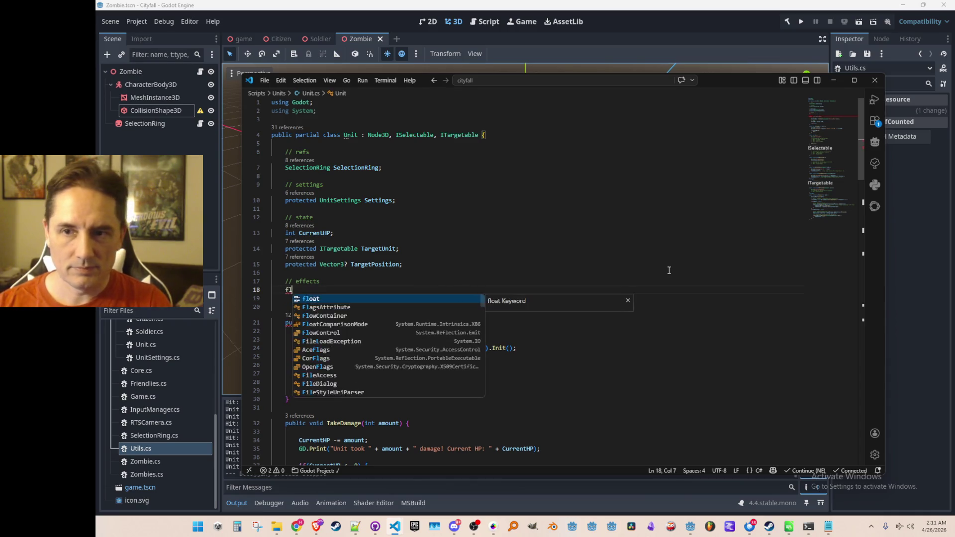
type("oat DamageF")
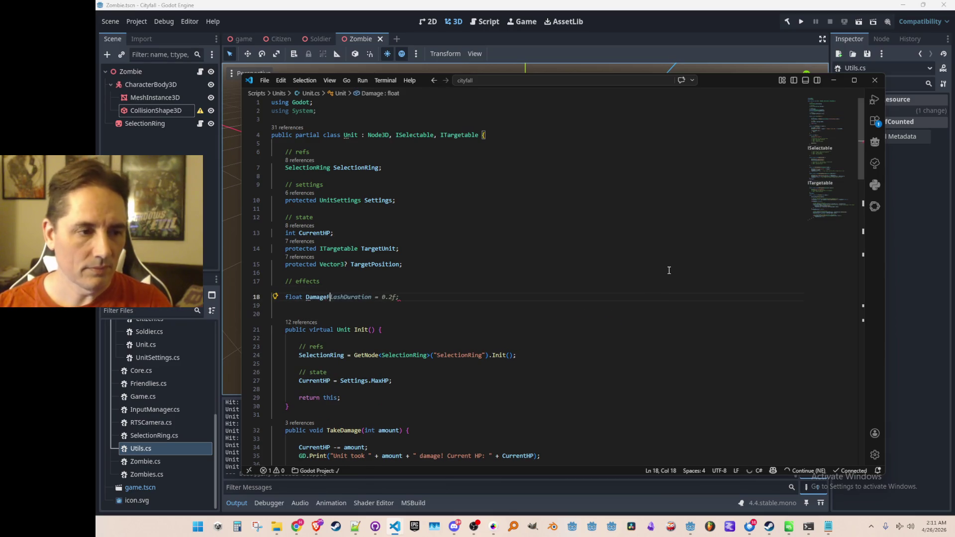
key("Tab")
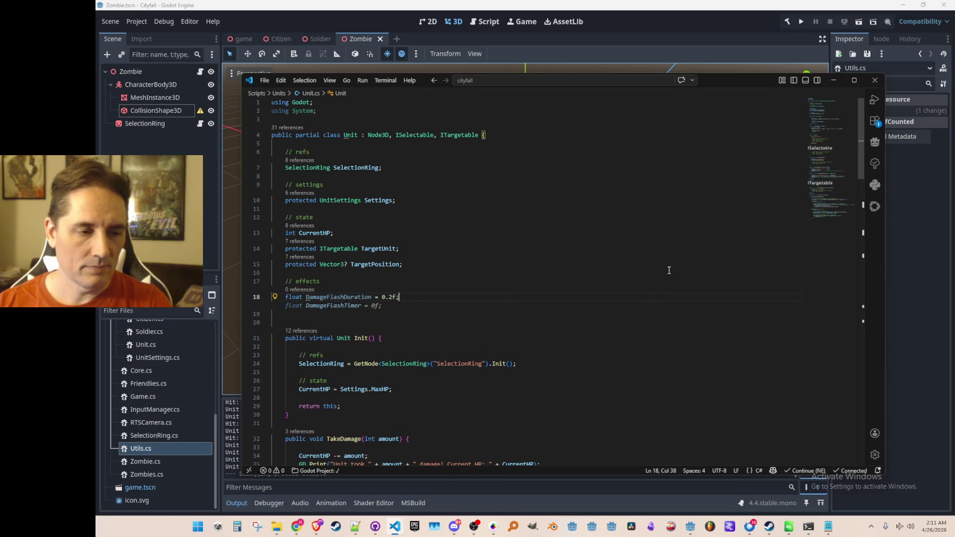
key("Escape")
key("Home")
key("ctrl+Right")
key("ctrl+Right")
key("Home")
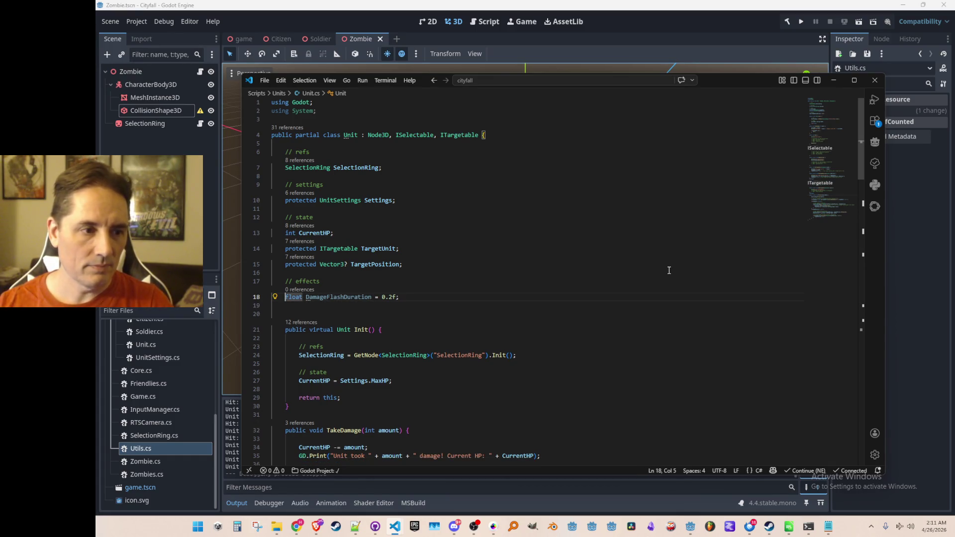
type("const")
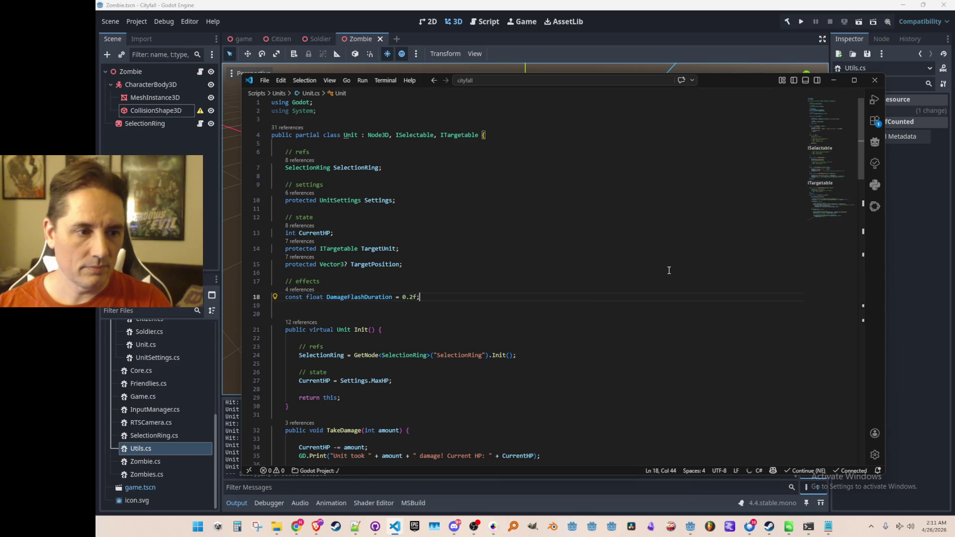
Step: Add a float DamageFlashTimer field initialized to 0f below the duration constant
key("Return")
key("Tab")
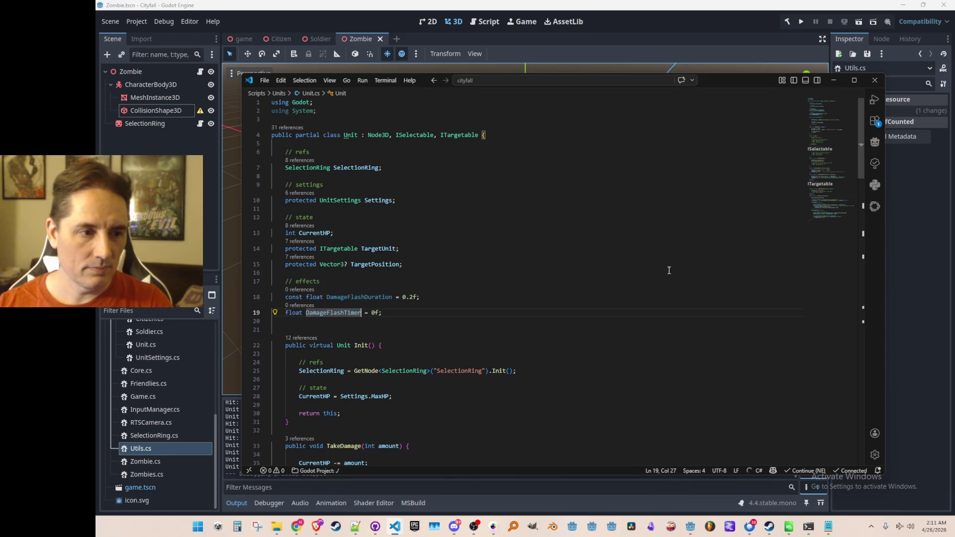
key("Down")
scroll(669, 270, "down", 3)
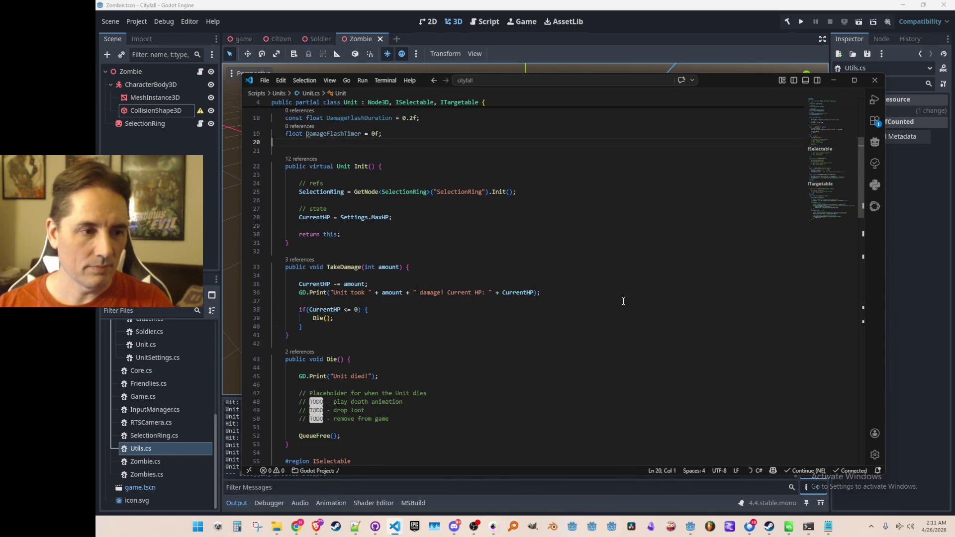
Step: Add a DamageFlashTimer = DamageFlashDuration reset after the damage log line in TakeDamage
left_click(667, 285)
key("Down")
key("Down")
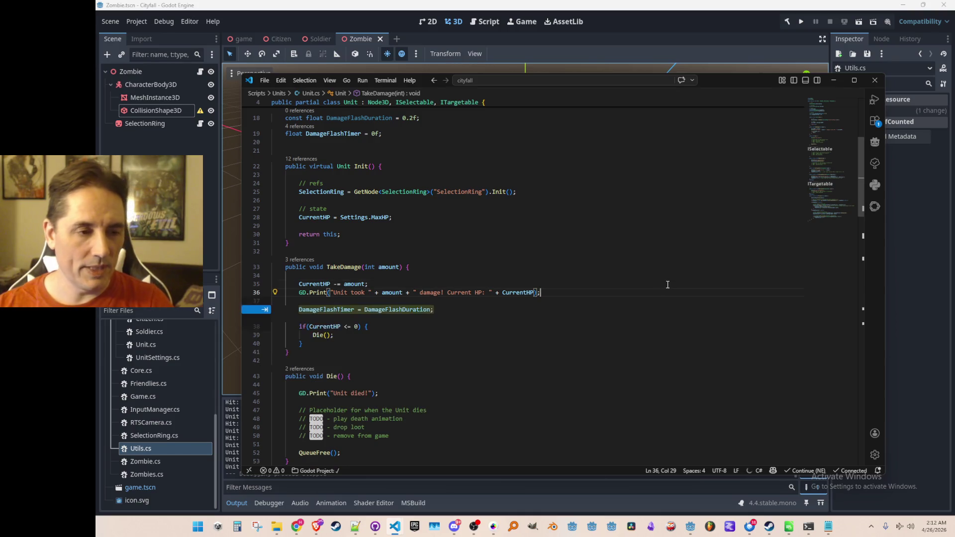
key("Tab")
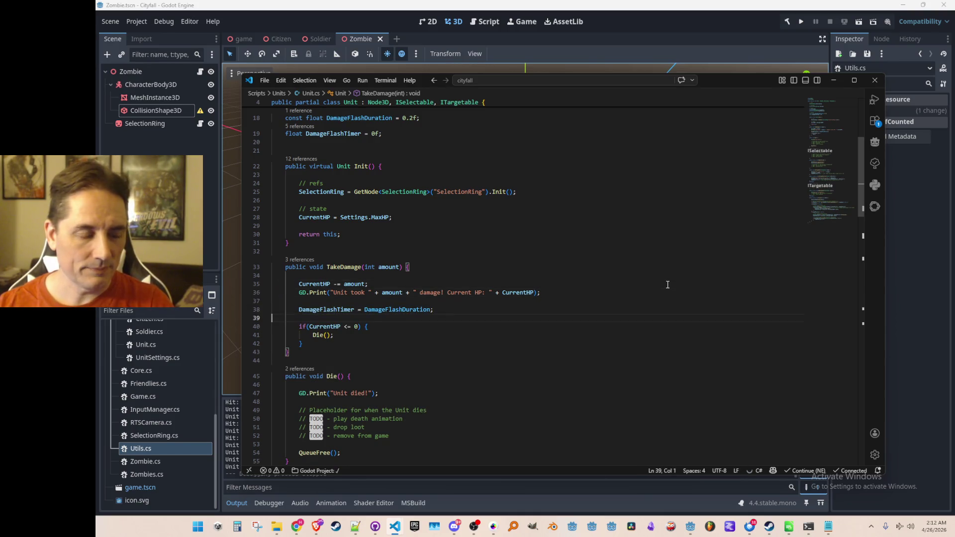
key("ctrl+shift+Return")
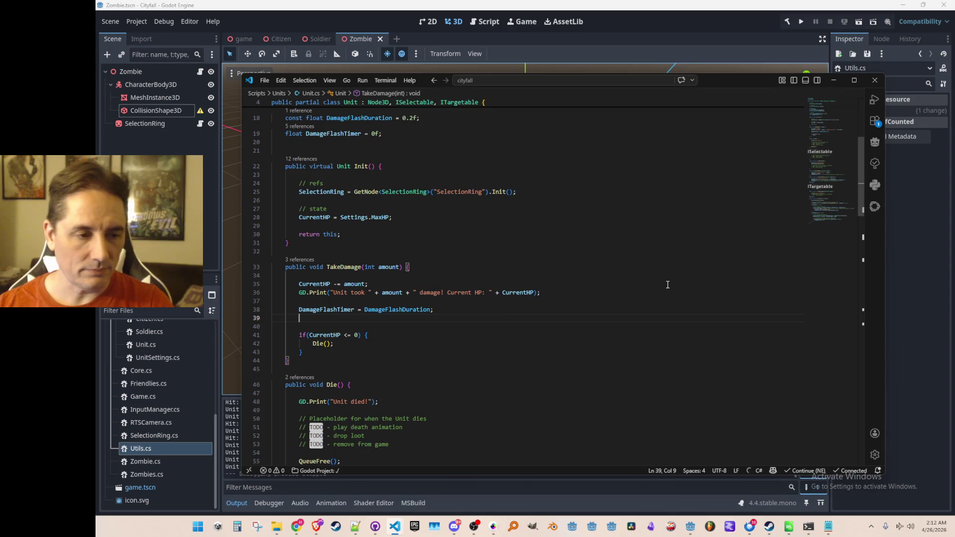
Step: Create a new void PlayDamageEffects() method below TakeDamage
scroll(657, 304, "down", 2)
key("alt+Down")
key("alt+Down")
key("alt+Down")
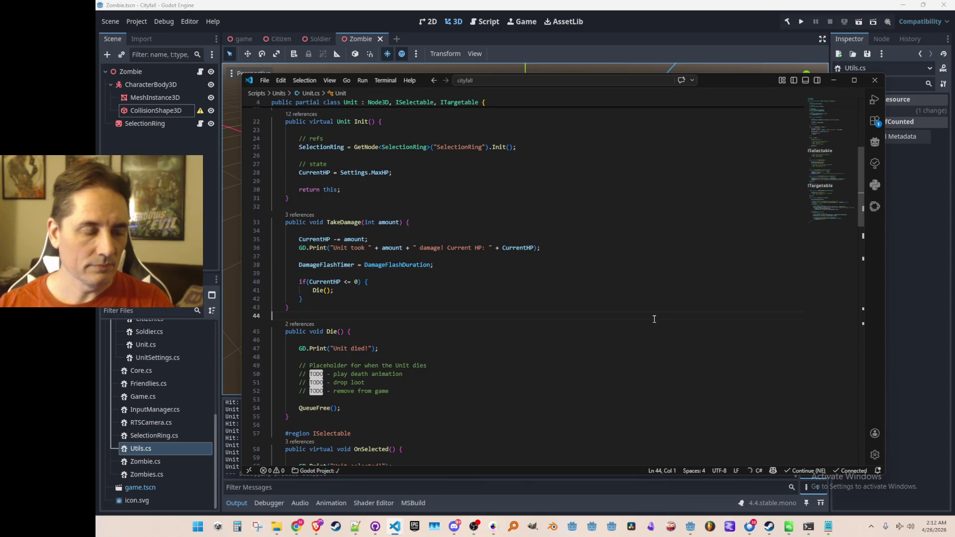
key("Return")
type("void ")
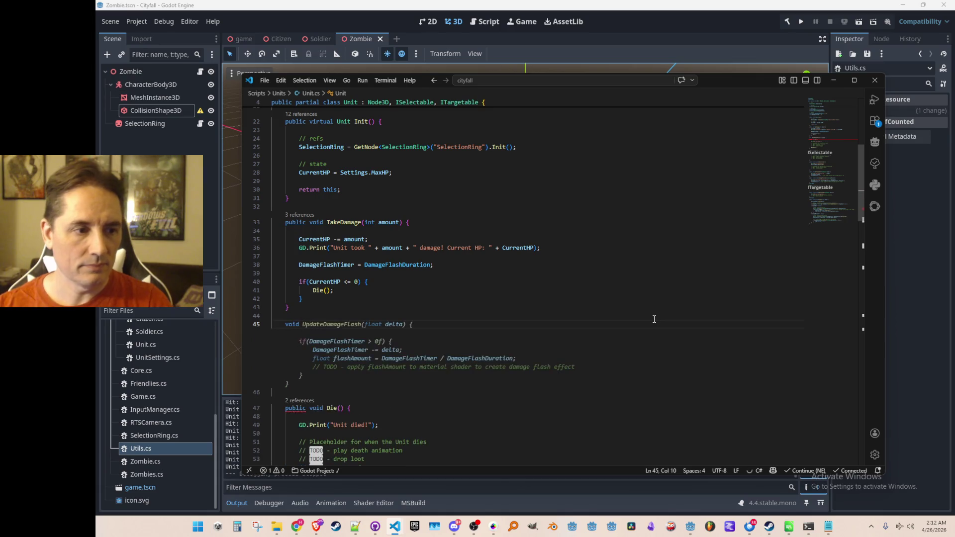
type("Damage")
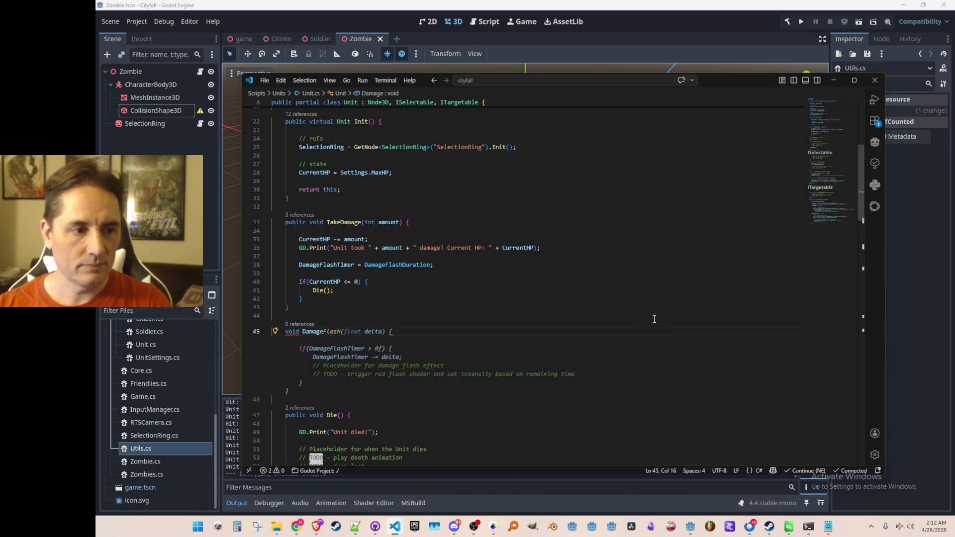
key("ctrl+shift+Left")
type("PlayD")
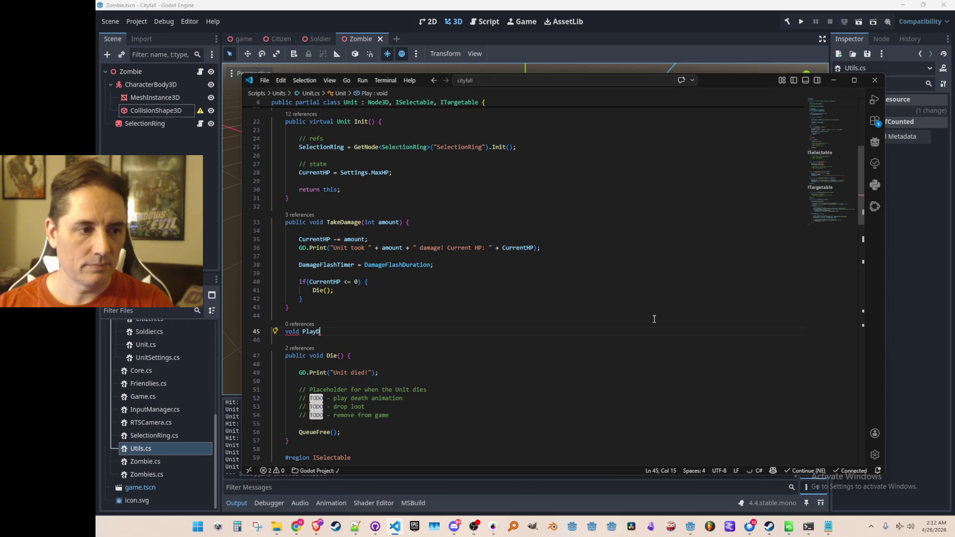
type("ammage")
key("BackSpace")
key("BackSpace")
key("BackSpace")
type("ageEffects() {")
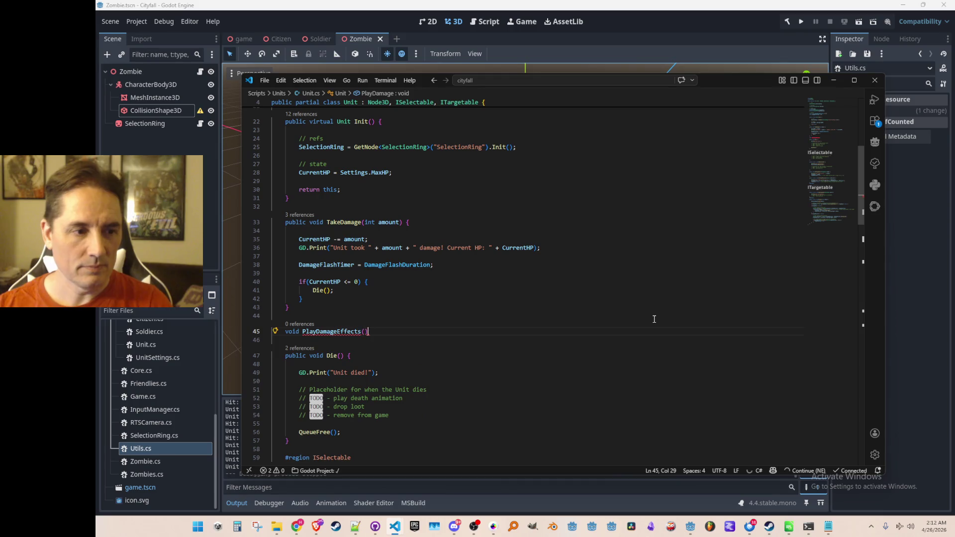
key("Tab")
Step: Call PlayDamageEffects(); from TakeDamage just after the timer reset
left_click(669, 267)
key("Return")
type("Pla")
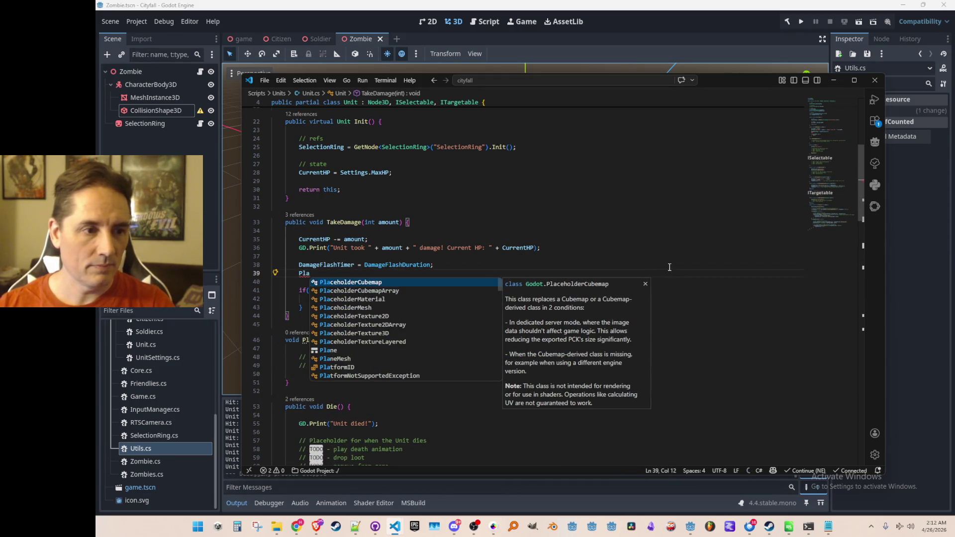
type("yDamageEffects();")
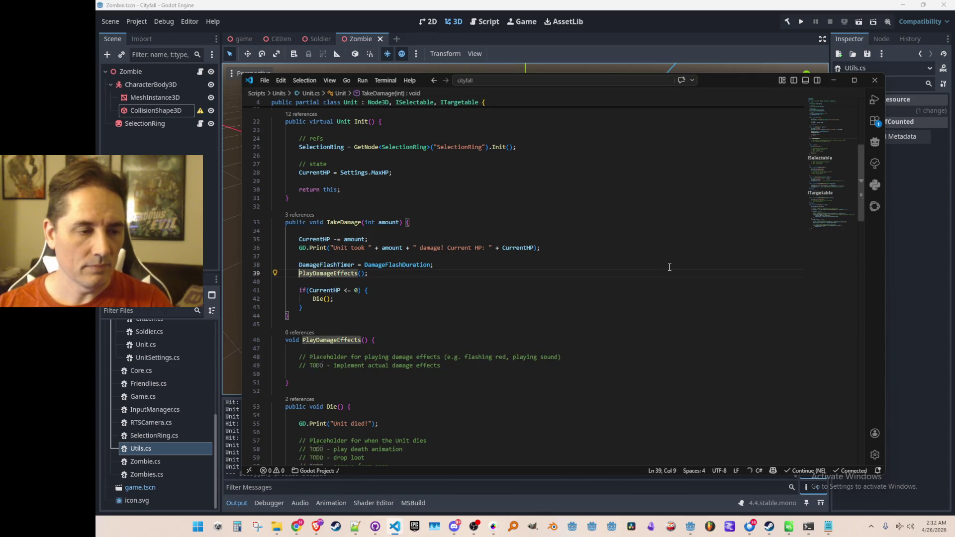
key("Up")
Step: Move the DamageFlashTimer reset line out of TakeDamage into PlayDamageEffects
key("ctrl+shift+k")
key("Down")
key("Down")
key("Down")
type("DamageFlashTimer = DamageFlashDuration;")
key("BackSpace")
Step: Delete the 'implement damage effects' TODO comment from PlayDamageEffects
scroll(670, 249, "down", 4)
key("Home")
key("Home")
key("Up")
key("ctrl+shift+k")
key("End")
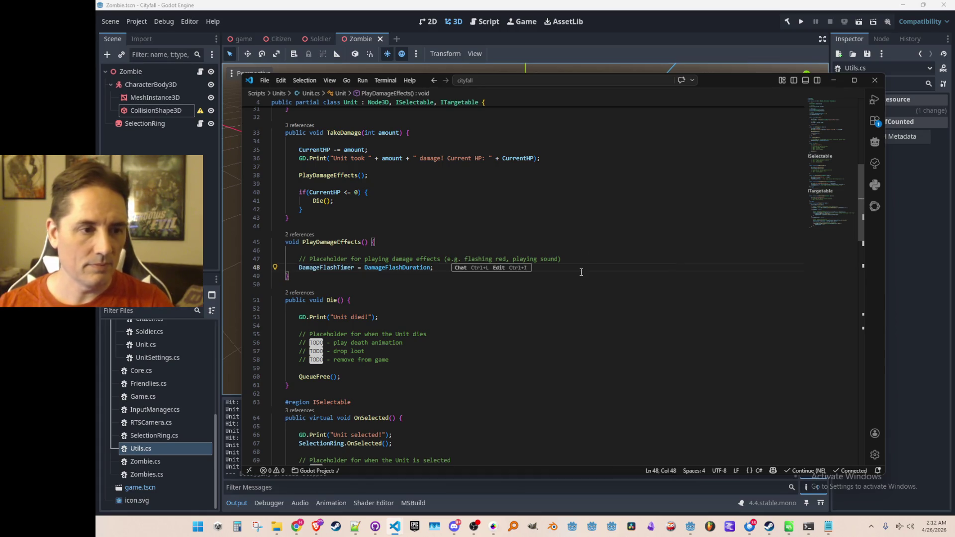
scroll(581, 273, "down", 15)
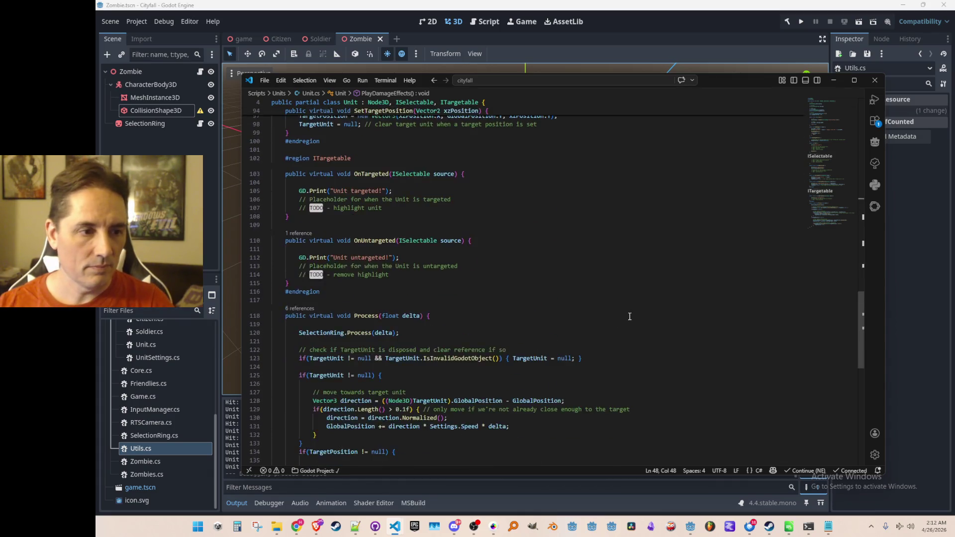
Step: Below the movement code in Process, add a commented block decrementing DamageFlashTimer by delta with a clamp
scroll(629, 316, "down", 5)
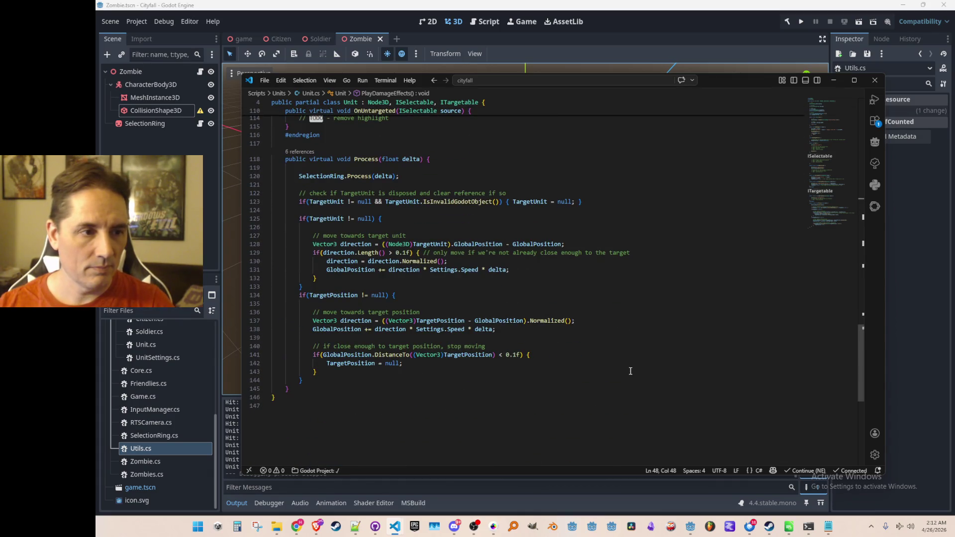
scroll(615, 346, "up", 2)
scroll(616, 368, "down", 1)
left_click(631, 396)
key("Down")
key("Return")
key("Return")
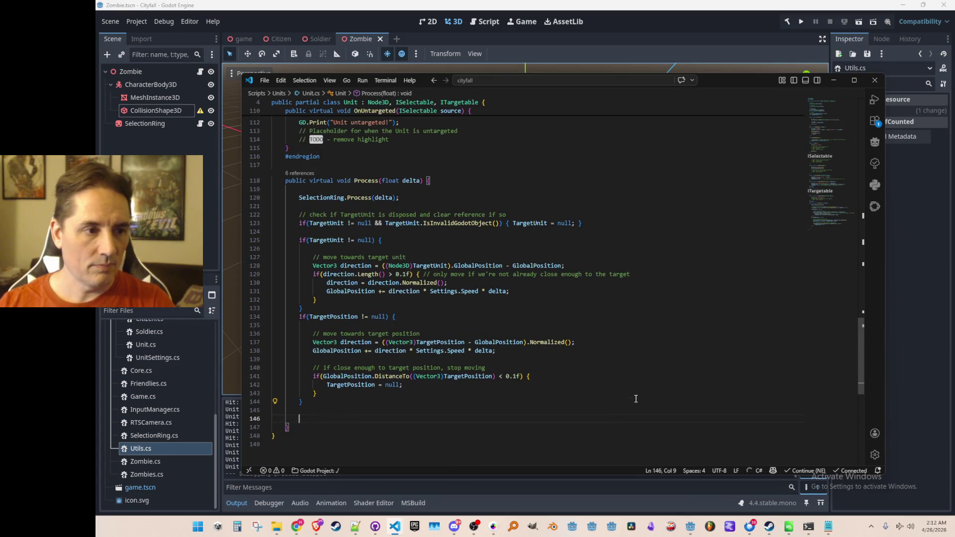
type("//")
key("Tab")
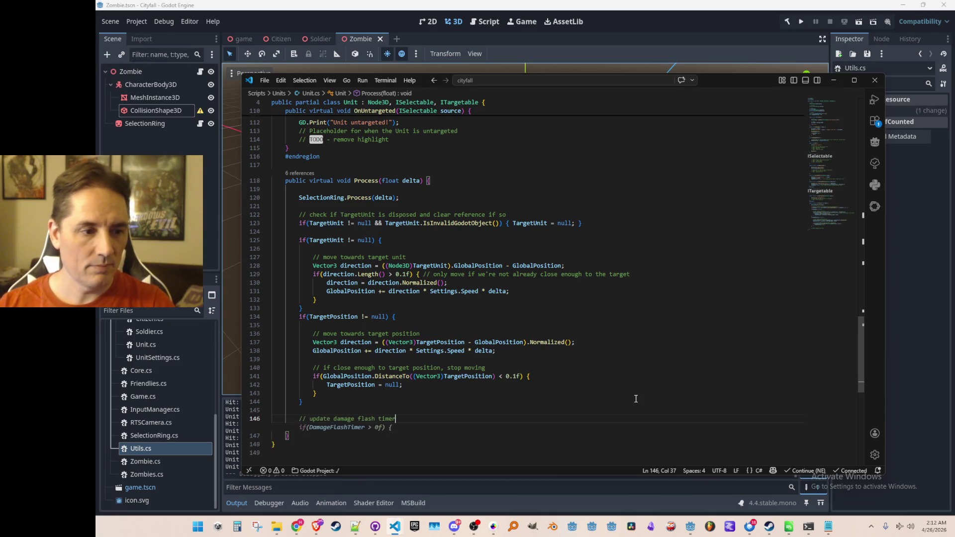
key("Tab")
key("Tab")
key("Tab")
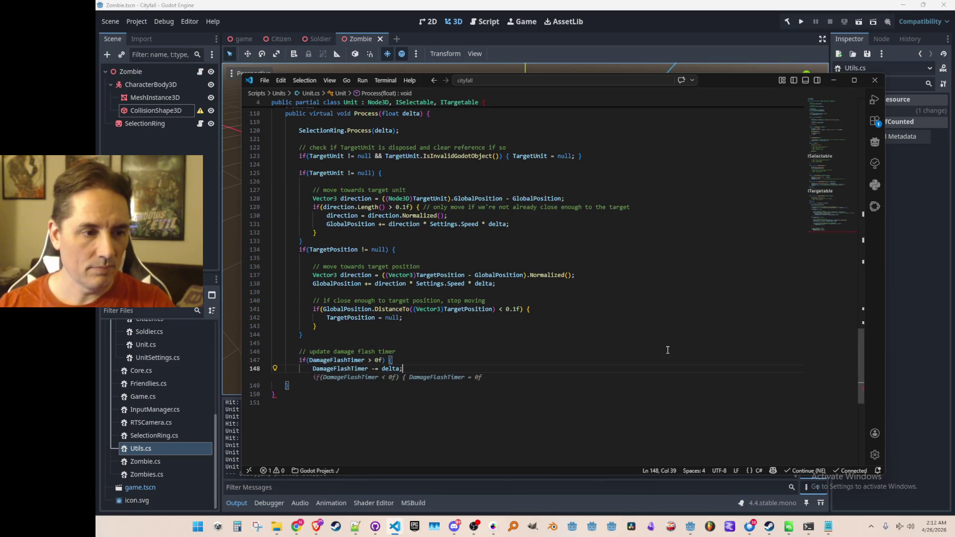
key("Tab")
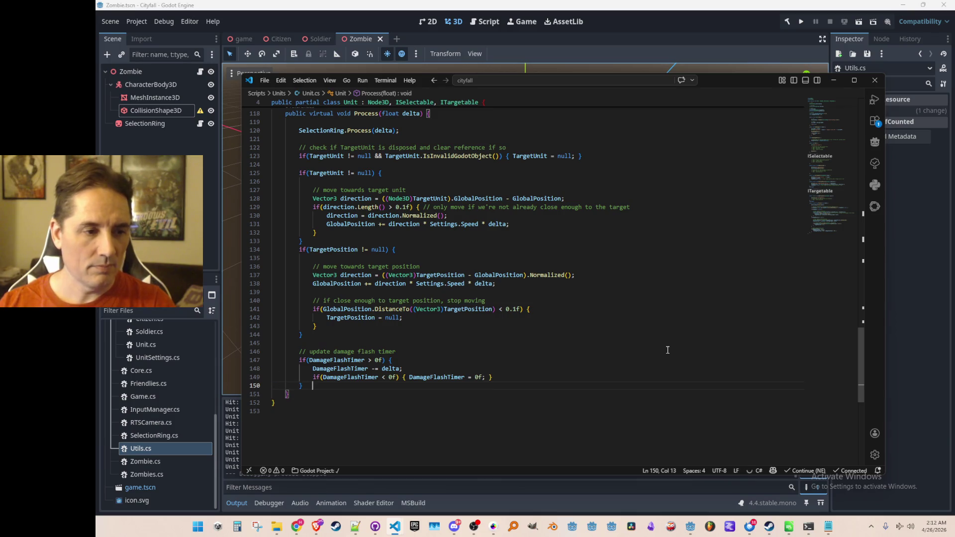
Step: Put the DamageFlashTimer = 0f reset on its own line and open an empty line in the clamp block
key("Up")
key("End")
scroll(655, 374, "down", 1)
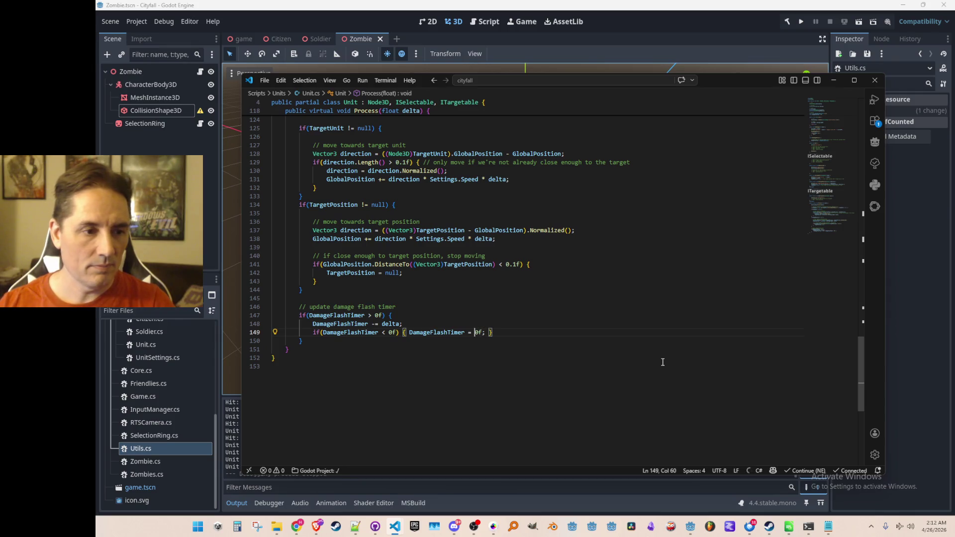
key("ctrl+Left")
key("Return")
key("End")
key("Left")
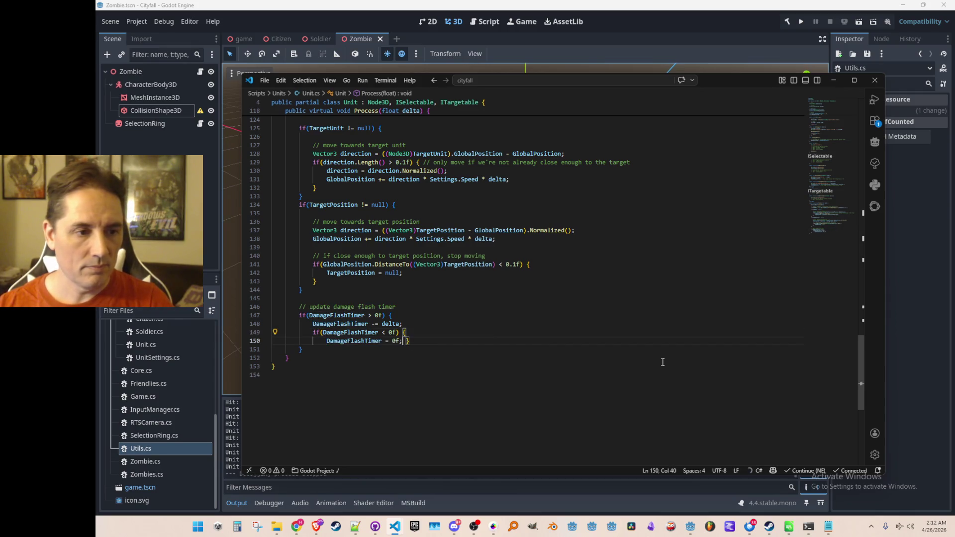
key("Return")
key("Up")
key("End")
key("Return")
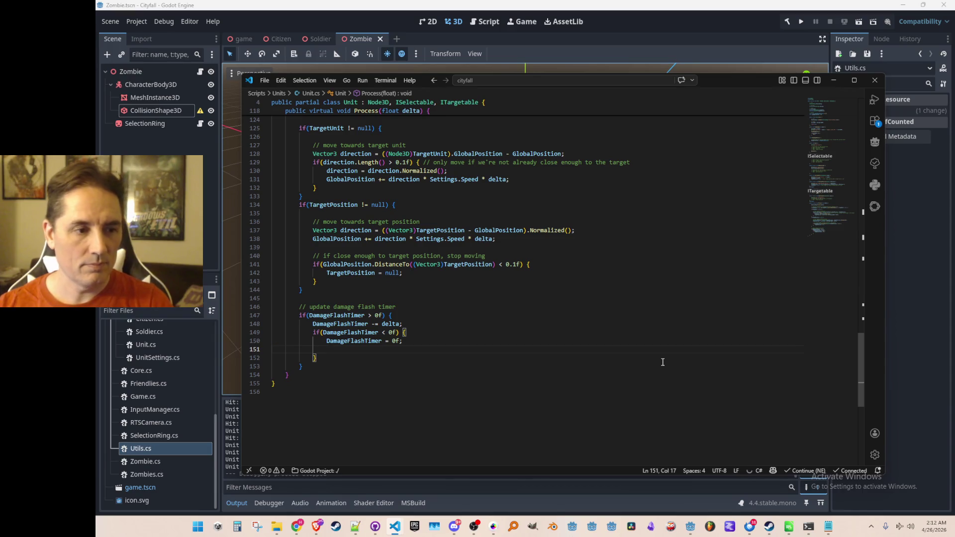
Step: Discard a half-typed Modulate line, revisit the field declarations, and return to Godot
type("Modul")
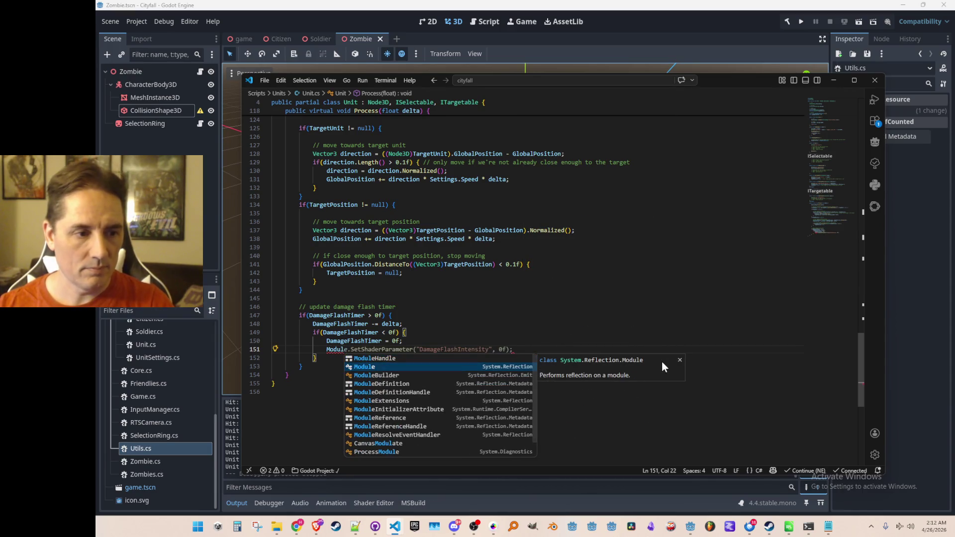
type("ate")
key("Escape")
key("ctrl+BackSpace")
left_click(823, 118)
scroll(822, 118, "up", 3)
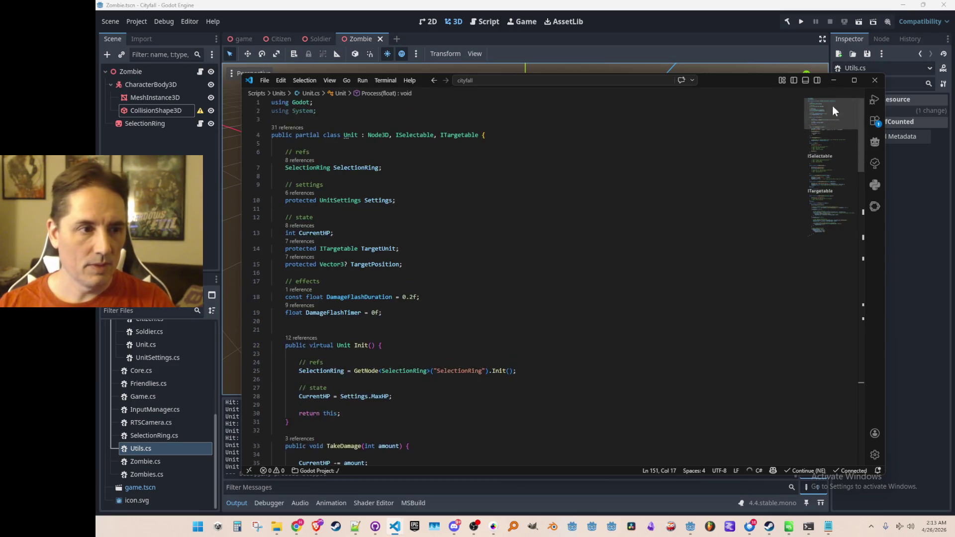
left_click(600, 249)
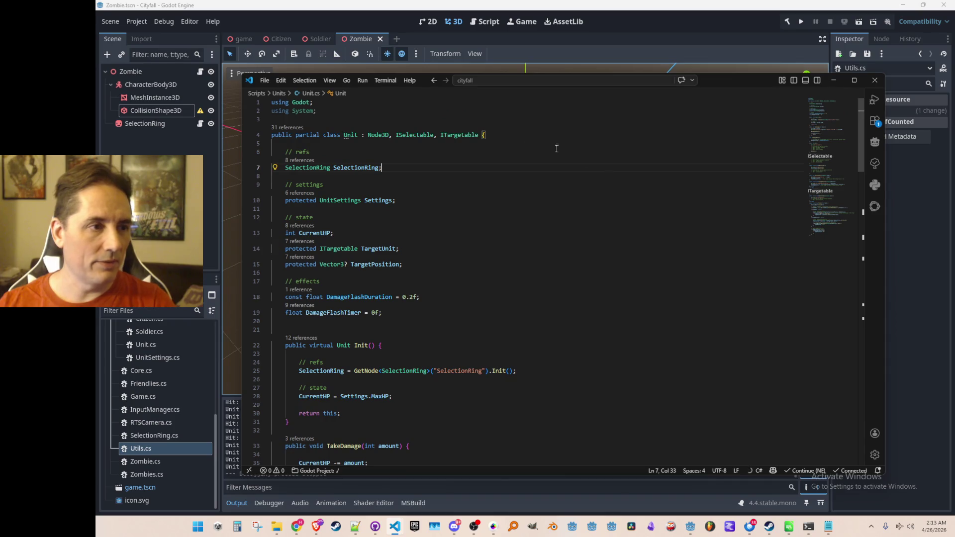
left_click(151, 85)
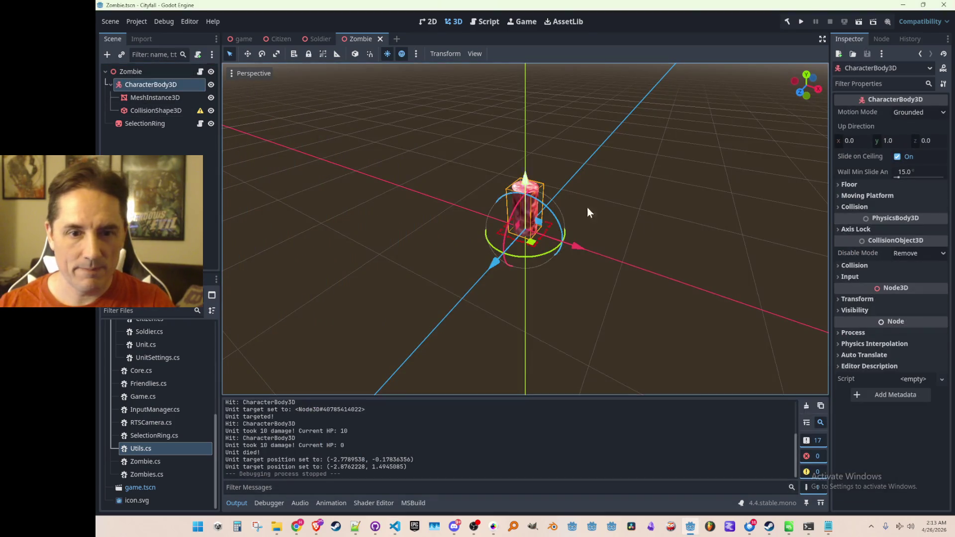
Step: Peek at the CharacterBody3D's visibility and transform properties in the Inspector
left_click(865, 306)
left_click(865, 307)
left_click(864, 298)
left_click(865, 298)
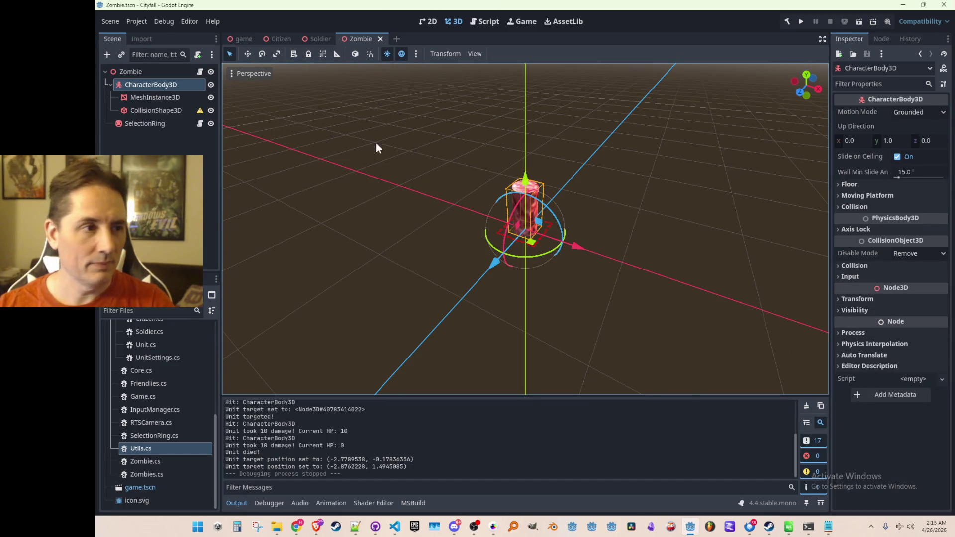
Step: Select MeshInstance3D and inspect its transform, Surface Material Override, and cylinder mesh resource
left_click(181, 98)
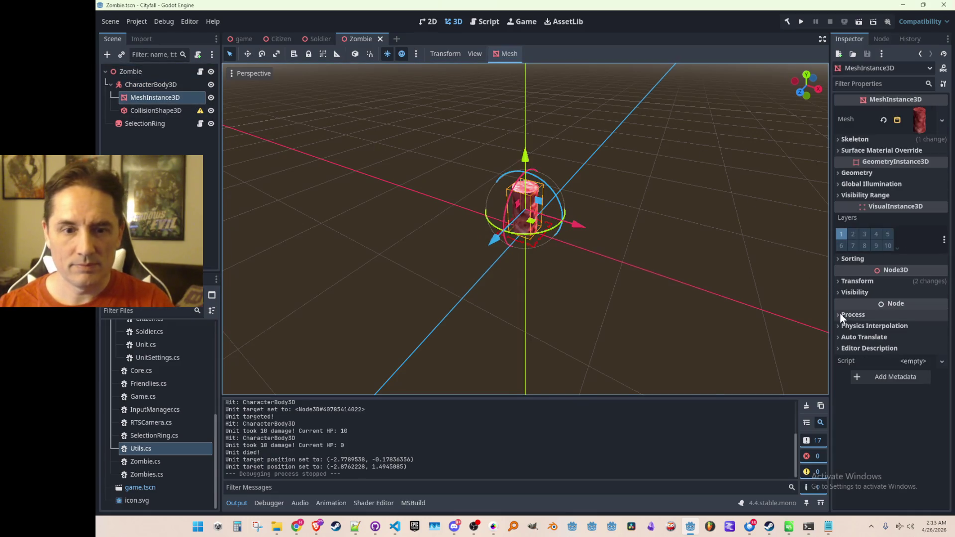
left_click(864, 281)
left_click(864, 282)
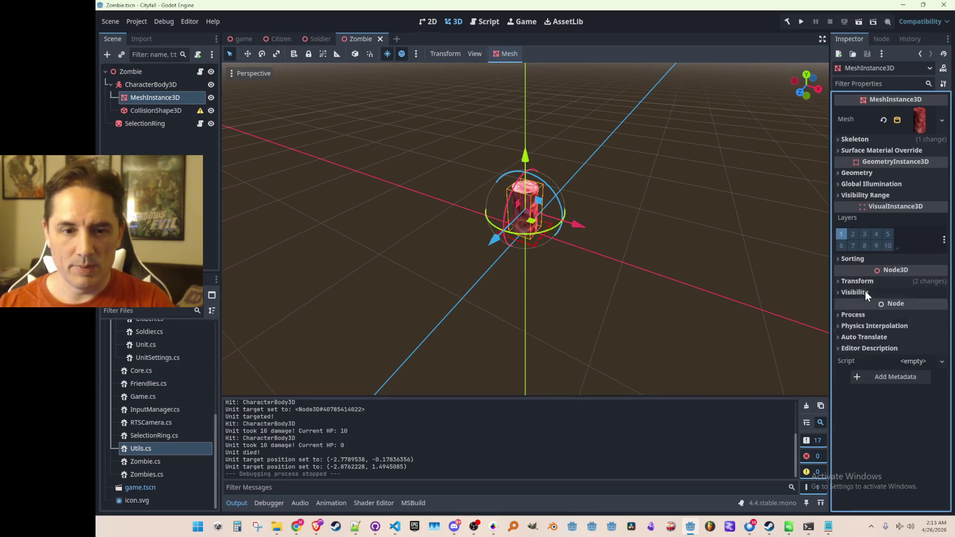
left_click(872, 154)
left_click(871, 153)
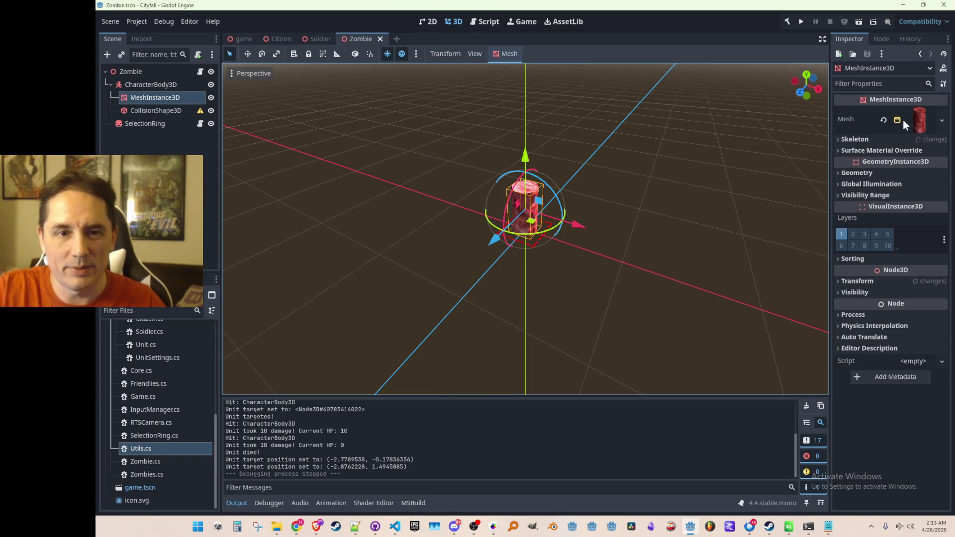
left_click(922, 115)
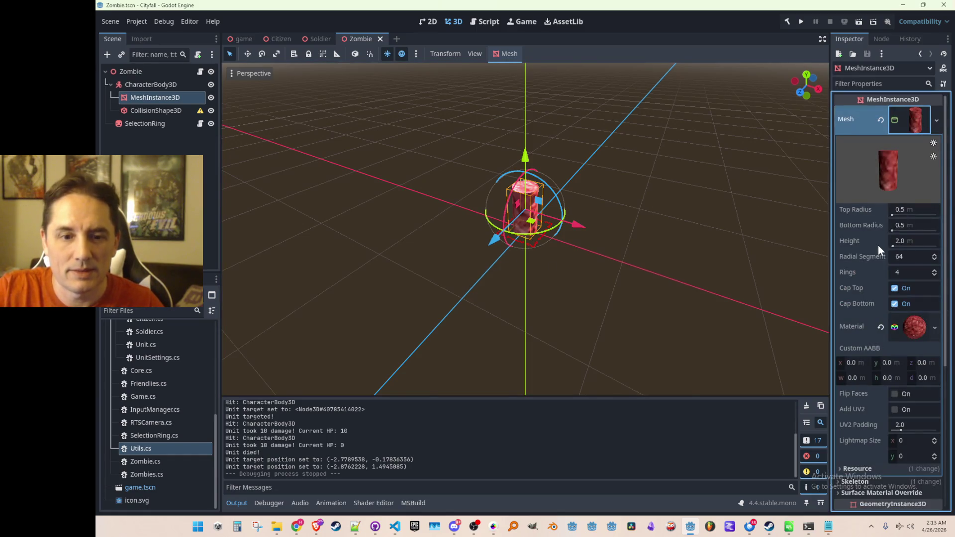
Step: Scroll through the cylinder mesh resource's settings, then collapse them
scroll(870, 238, "down", 3)
scroll(870, 238, "up", 1)
scroll(869, 234, "up", 1)
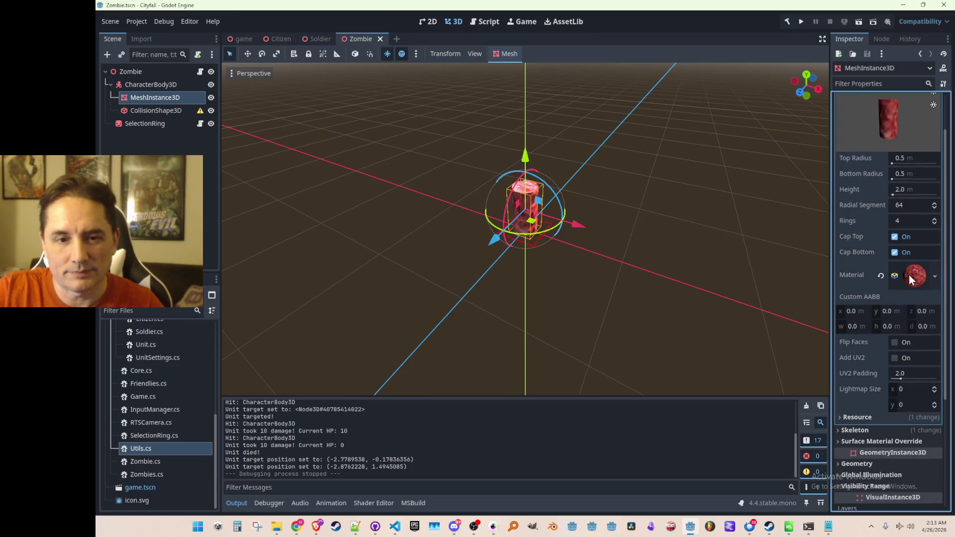
scroll(889, 297, "down", 3)
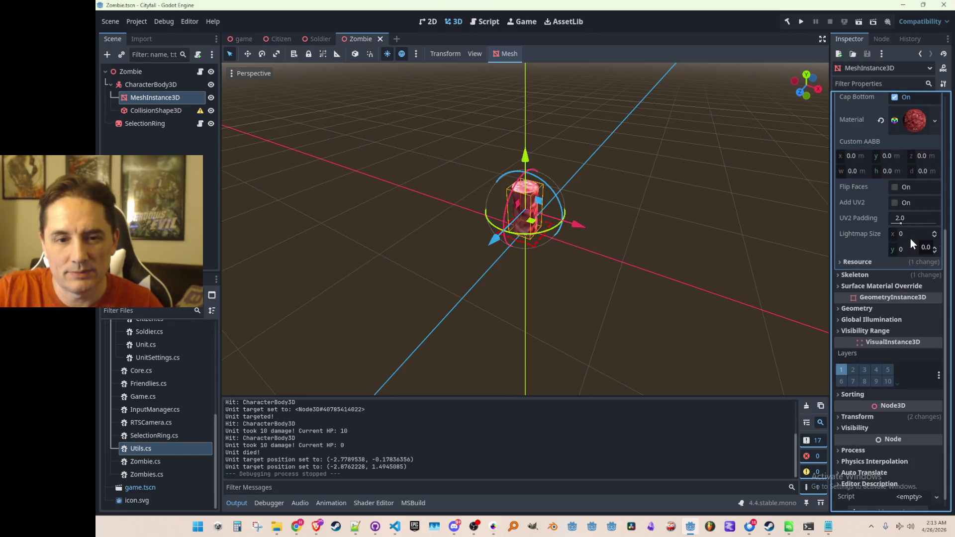
scroll(910, 238, "up", 4)
left_click(920, 119)
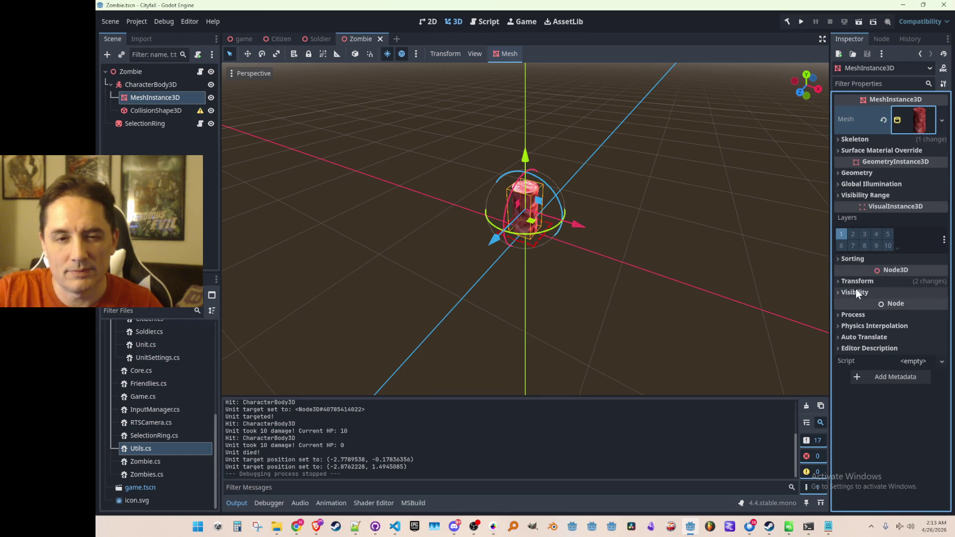
Step: Browse the mesh node's Process, physics interpolation, editor description, sorting, and visibility range sections
left_click(858, 316)
double_click(858, 316)
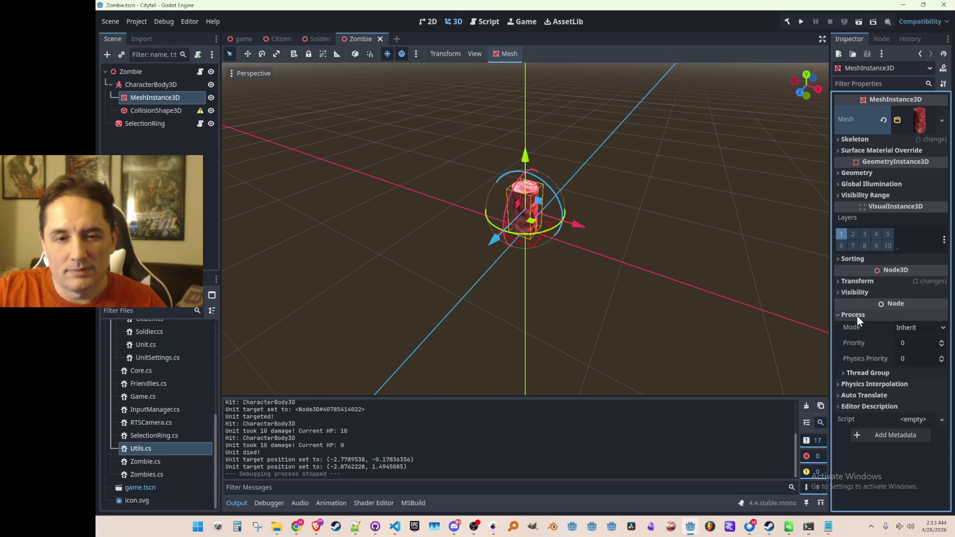
left_click(858, 316)
left_click(858, 321)
left_click(858, 322)
left_click(855, 335)
left_click(856, 336)
left_click(853, 347)
left_click(853, 347)
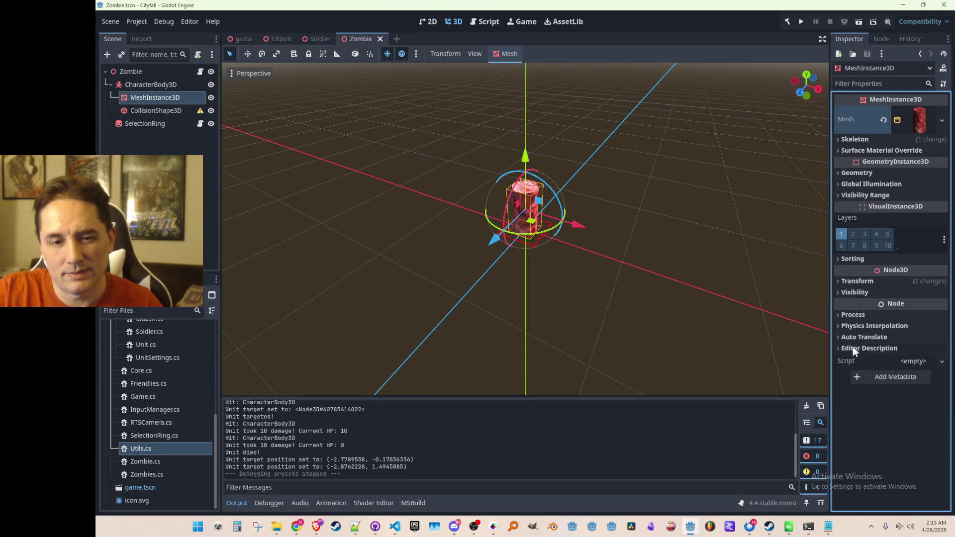
left_click(864, 260)
left_click(864, 258)
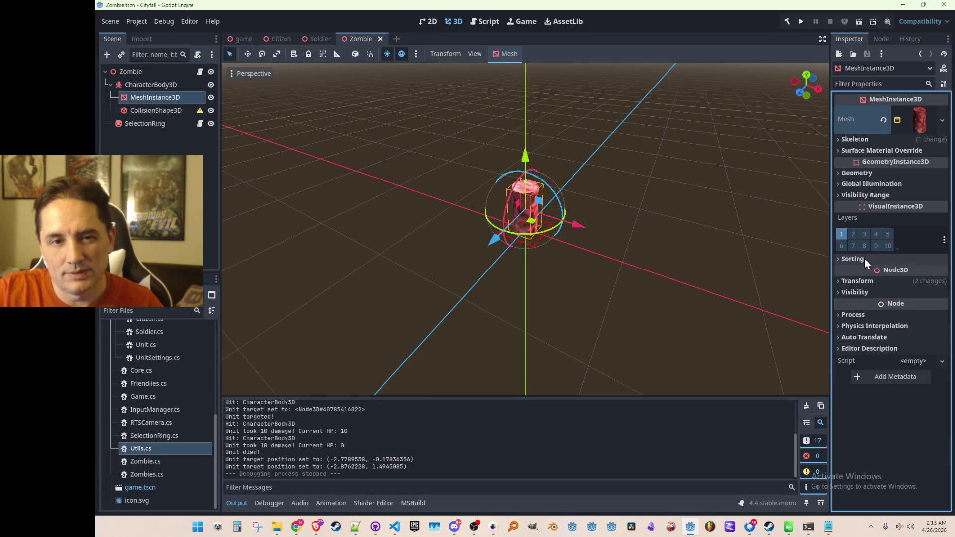
left_click(881, 194)
left_click(880, 194)
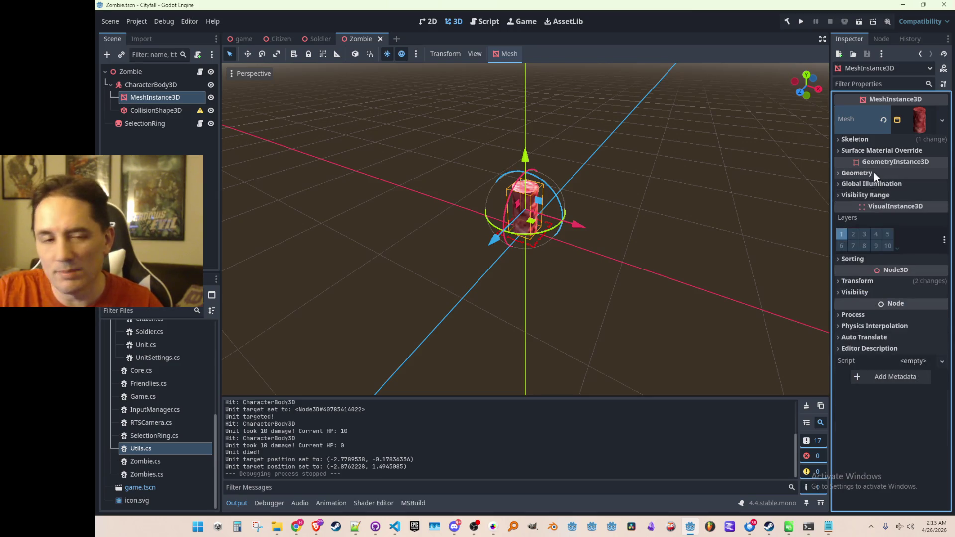
Step: Review the geometry, global illumination modes, surface material override, skeleton, and CylinderMesh properties
left_click(873, 172)
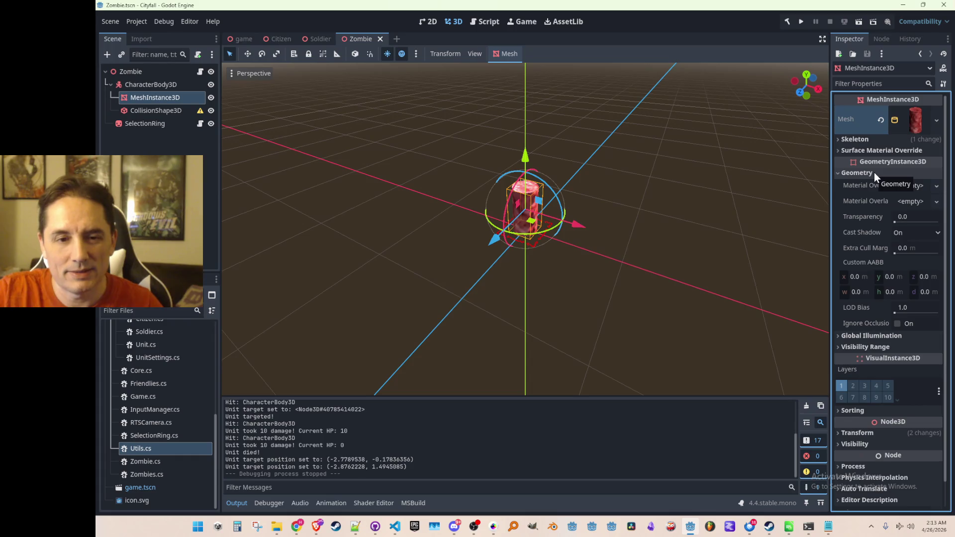
left_click(873, 172)
left_click(870, 182)
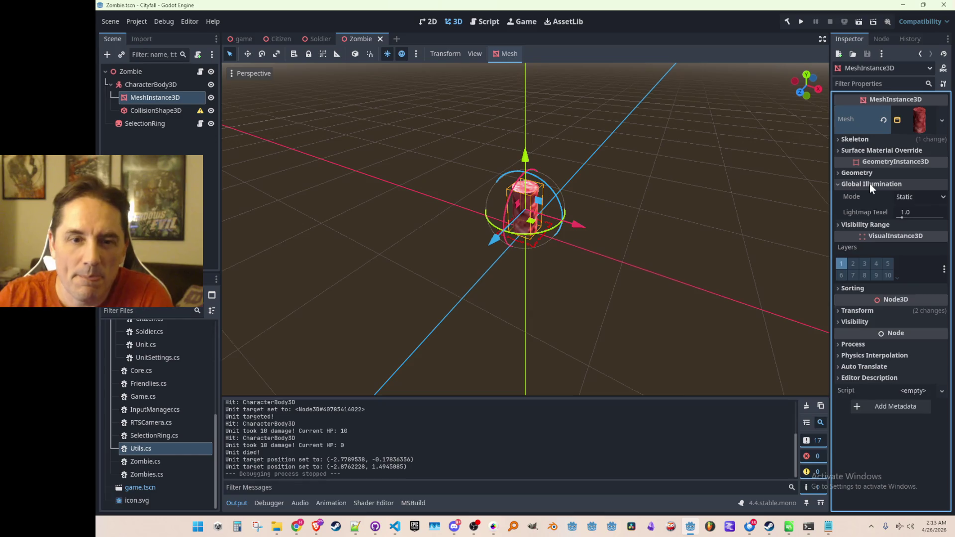
left_click(871, 184)
left_click(861, 196)
left_click(862, 196)
left_click(869, 183)
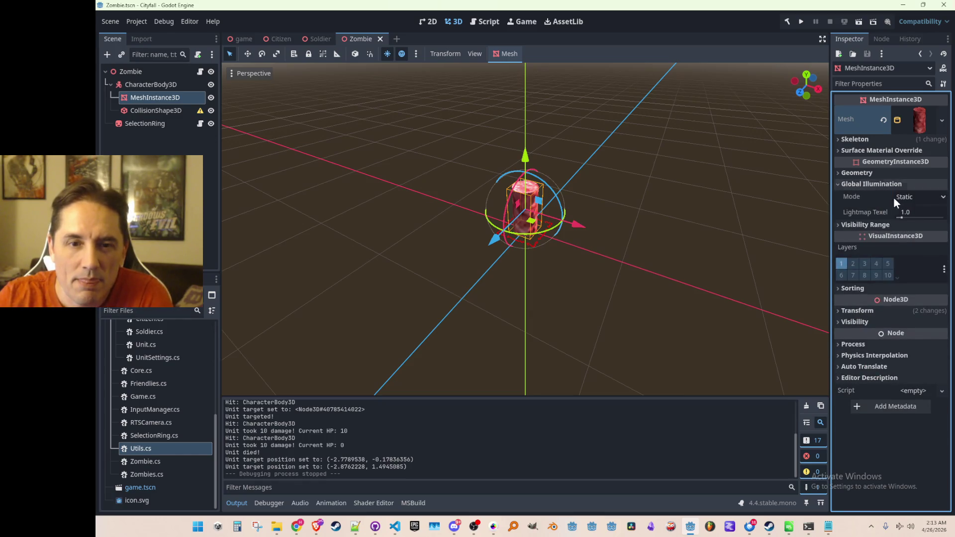
left_click(909, 198)
left_click(909, 198)
left_click(867, 184)
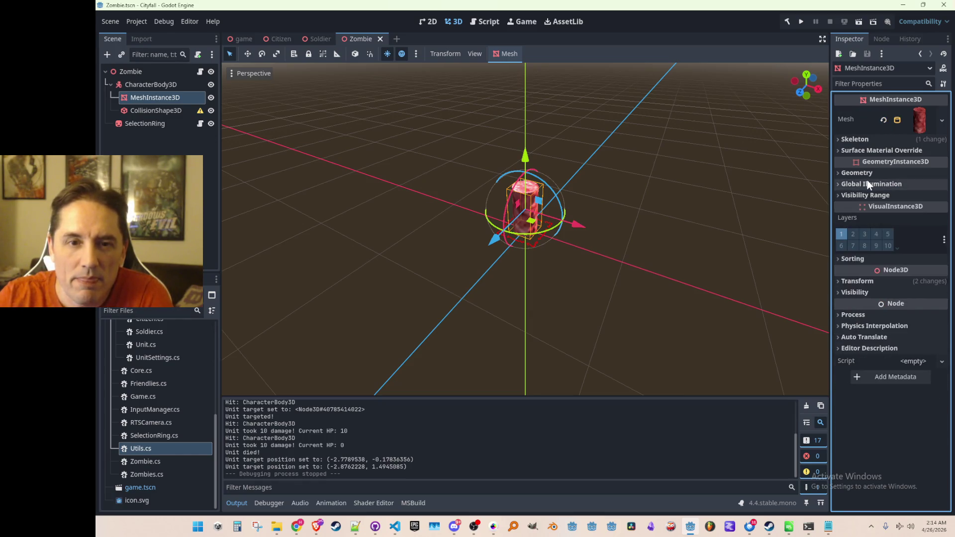
left_click(873, 150)
left_click(873, 148)
left_click(870, 140)
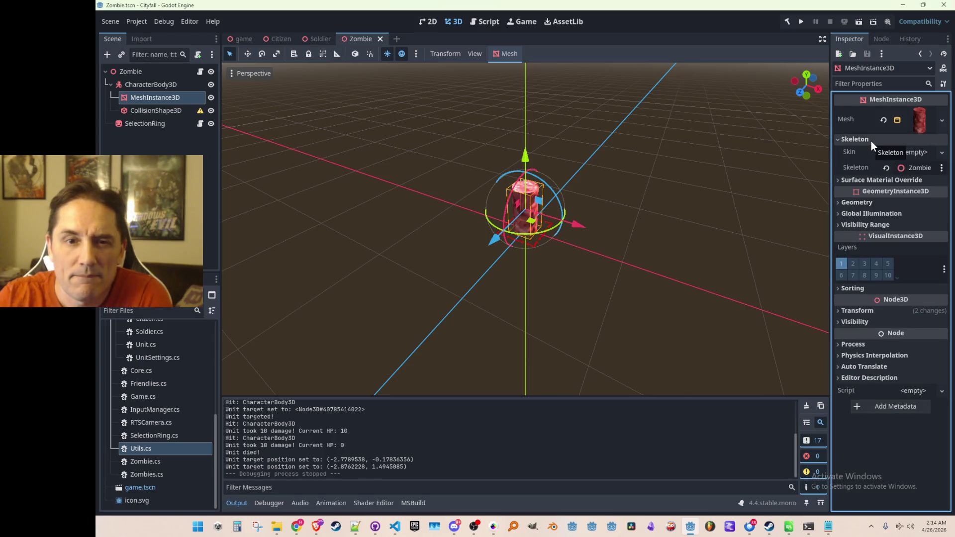
left_click(871, 140)
left_click(920, 118)
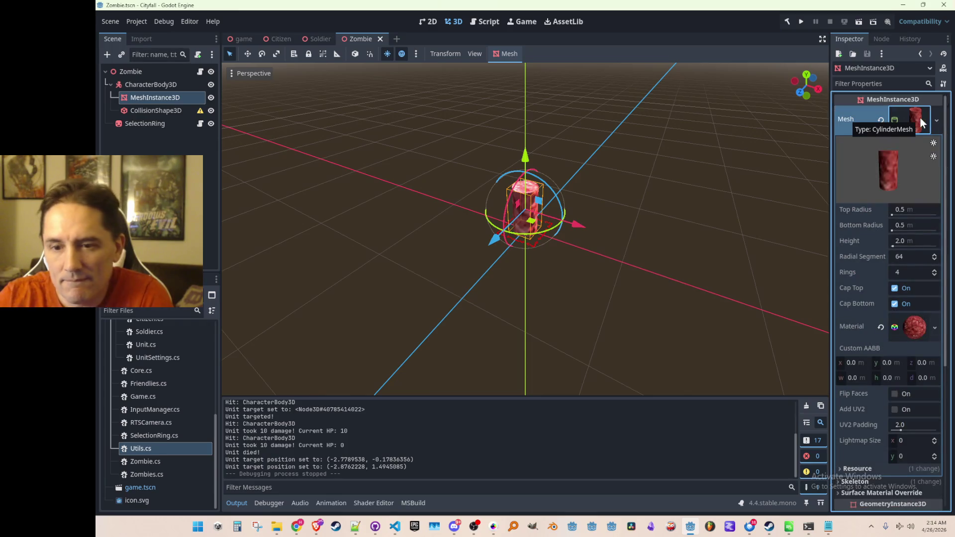
Step: Collapse the cylinder mesh properties and deselect the MeshInstance3D node
scroll(895, 209, "down", 4)
scroll(877, 191, "up", 4)
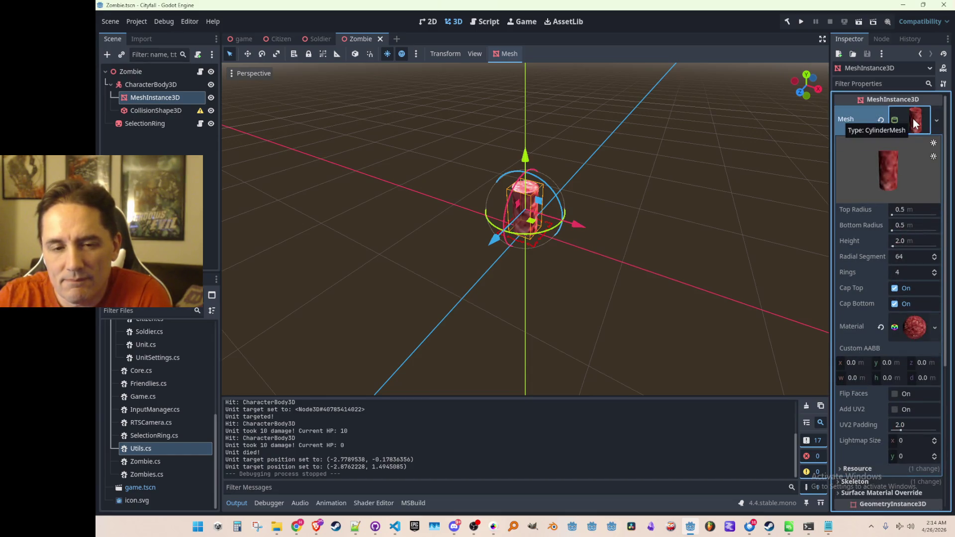
left_click(912, 119)
left_click(535, 293)
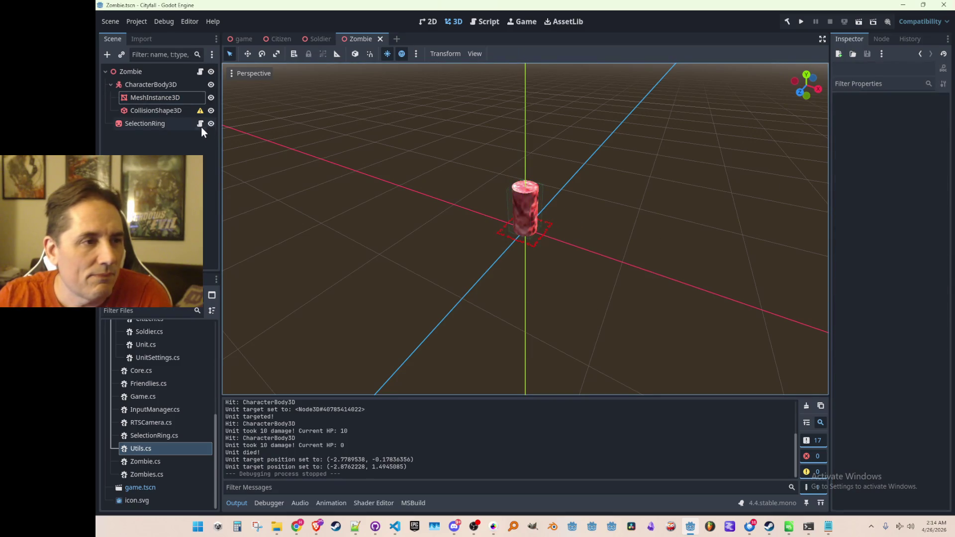
Step: Bring the Unit.cs window in Visual Studio Code back to the front via the taskbar
left_click(397, 529)
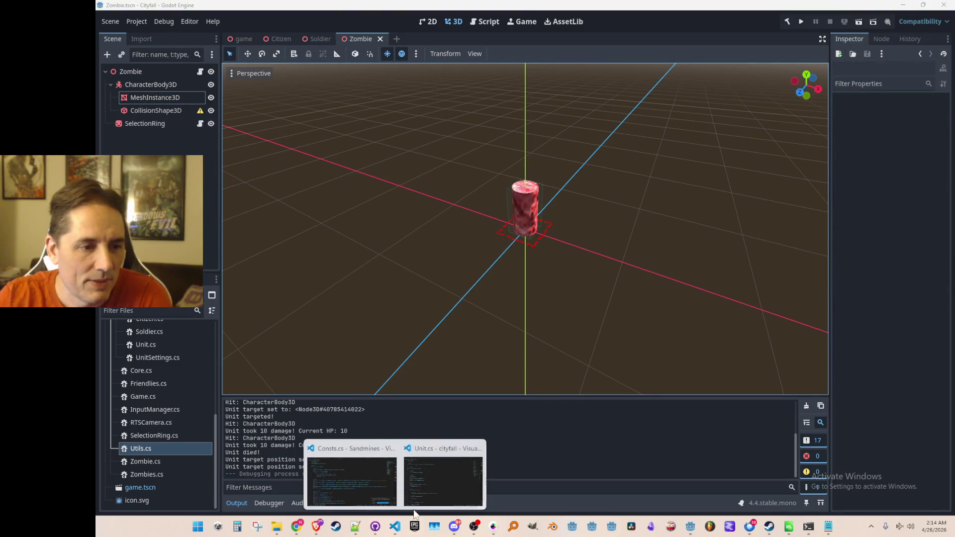
left_click(445, 470)
scroll(603, 323, "down", 20)
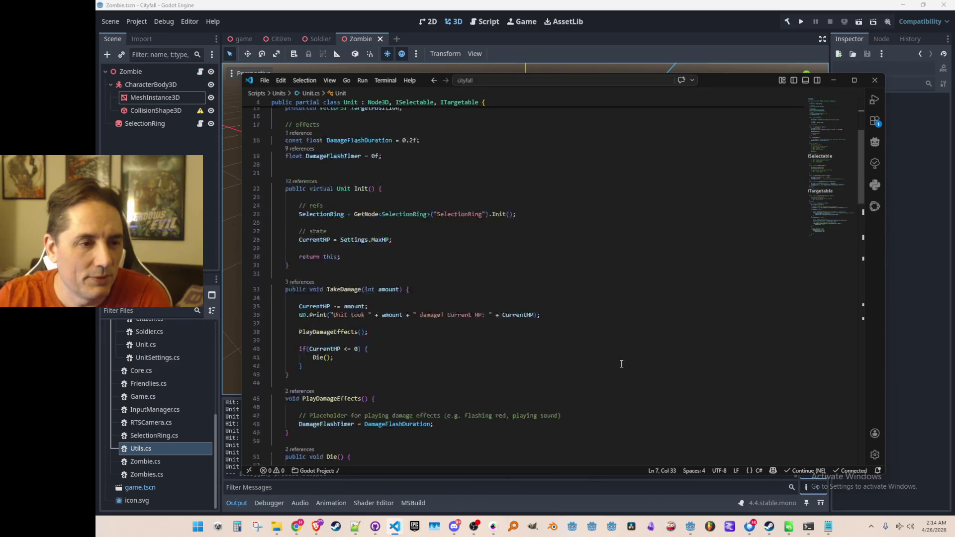
scroll(649, 307, "down", 10)
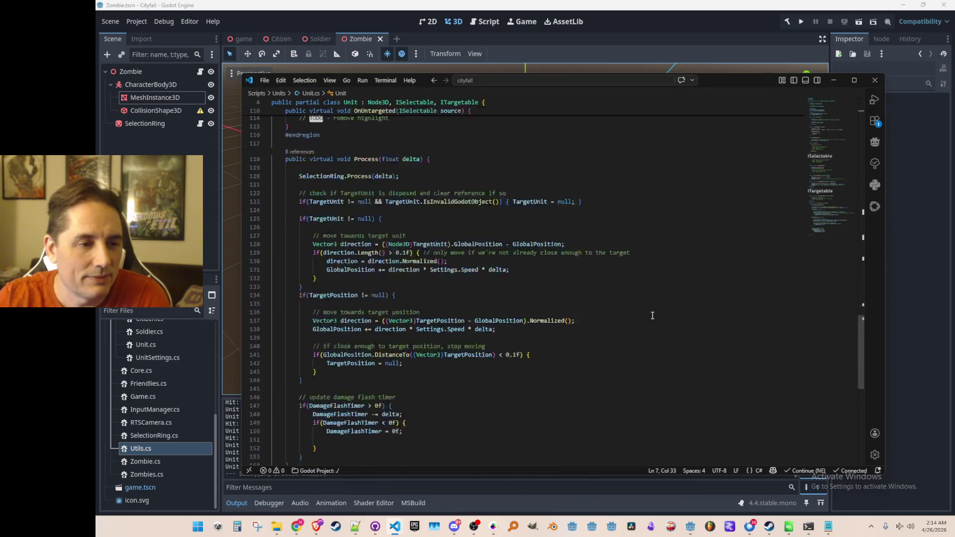
Step: Add '// TODO - implement visual effects to be able to show the damage' inside the timer clamp block
left_click(623, 349)
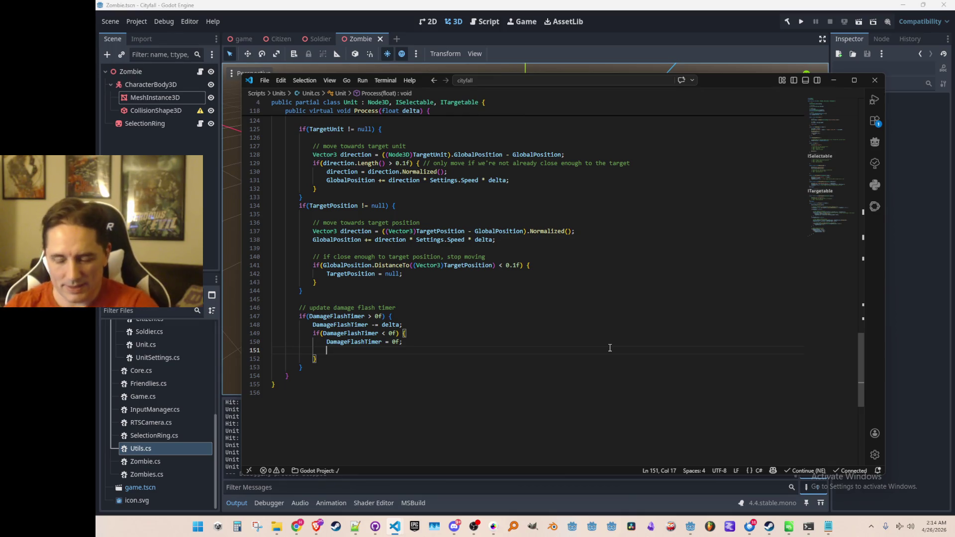
type("// TODO - implement visual e")
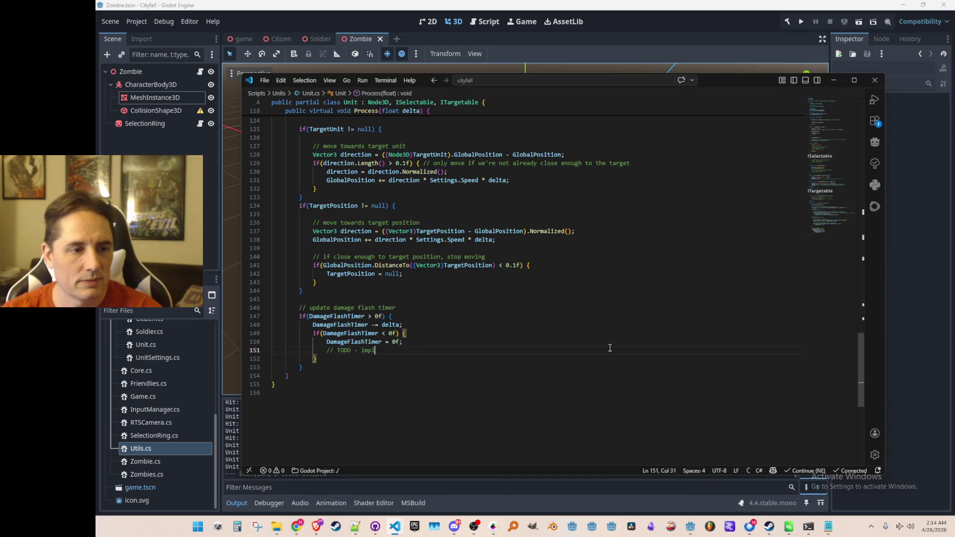
type("ffec")
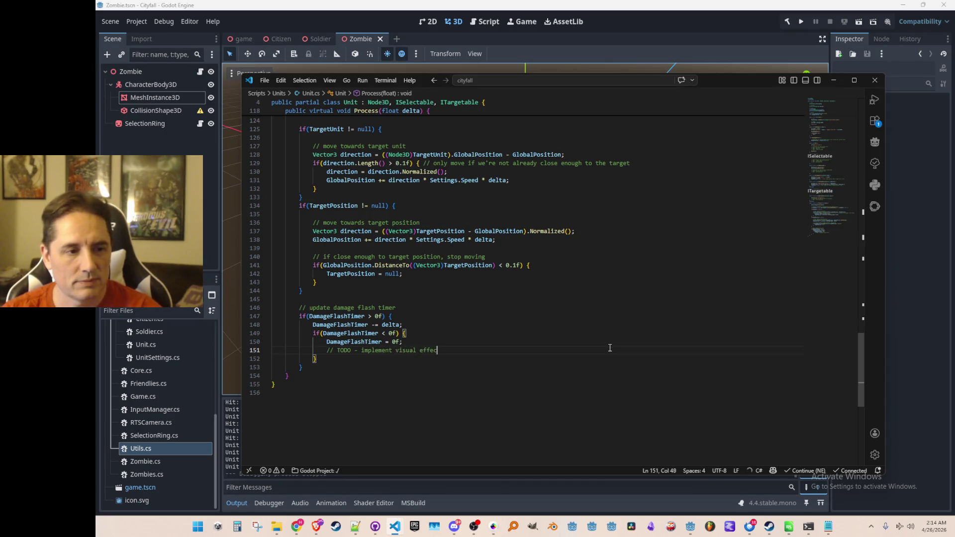
type("ts to be able to show the damage")
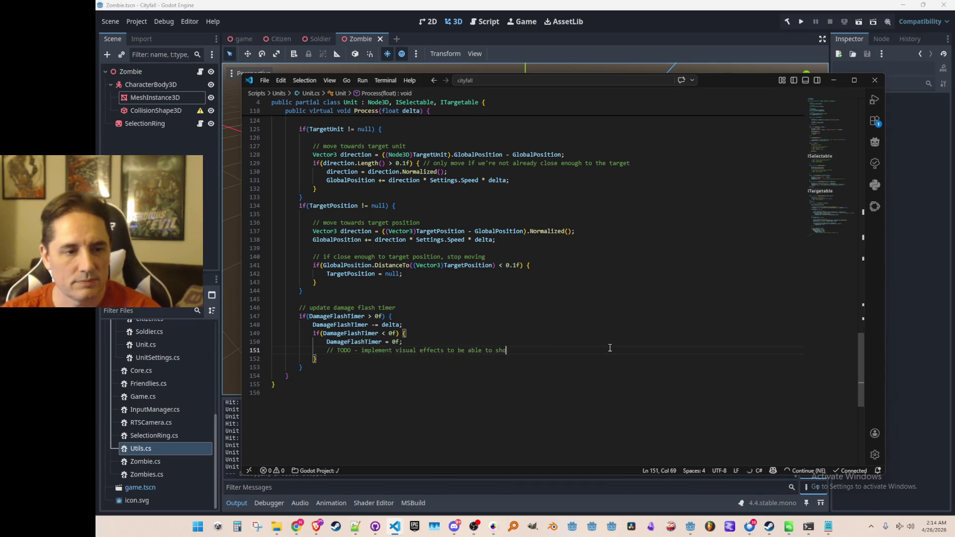
key("Tab")
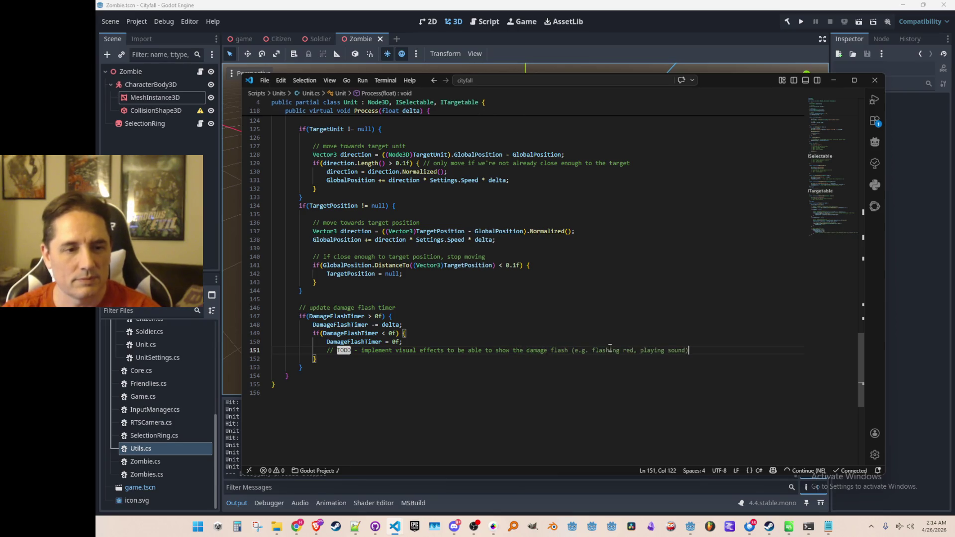
key("Home")
key("Home")
key("Up")
key("Up")
key("Up")
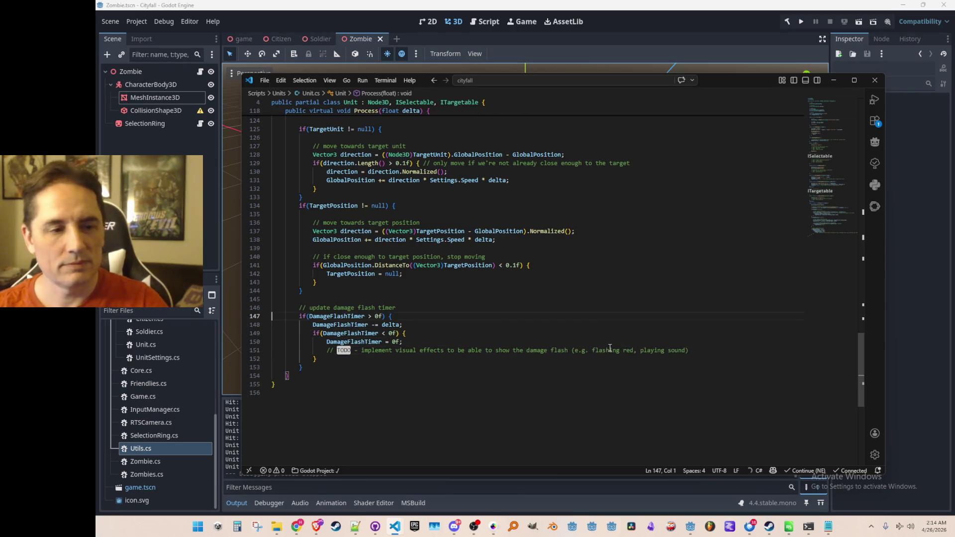
key("Up")
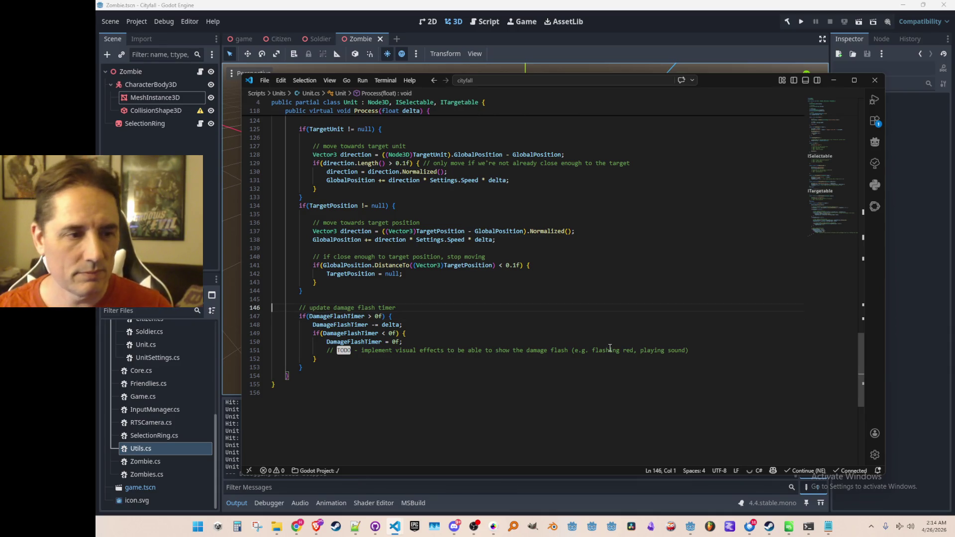
scroll(617, 344, "up", 20)
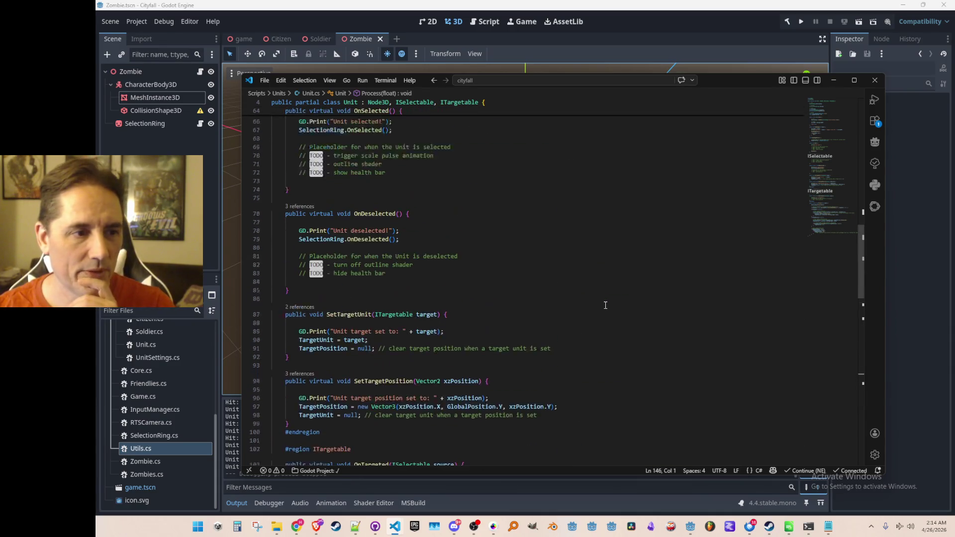
scroll(622, 344, "up", 10)
scroll(631, 318, "down", 8)
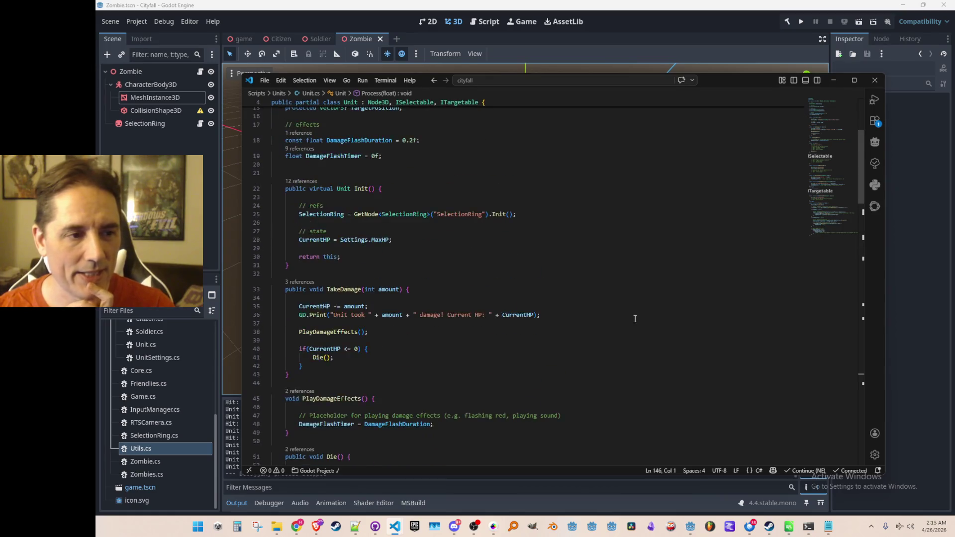
scroll(635, 318, "down", 1)
scroll(634, 318, "down", 1)
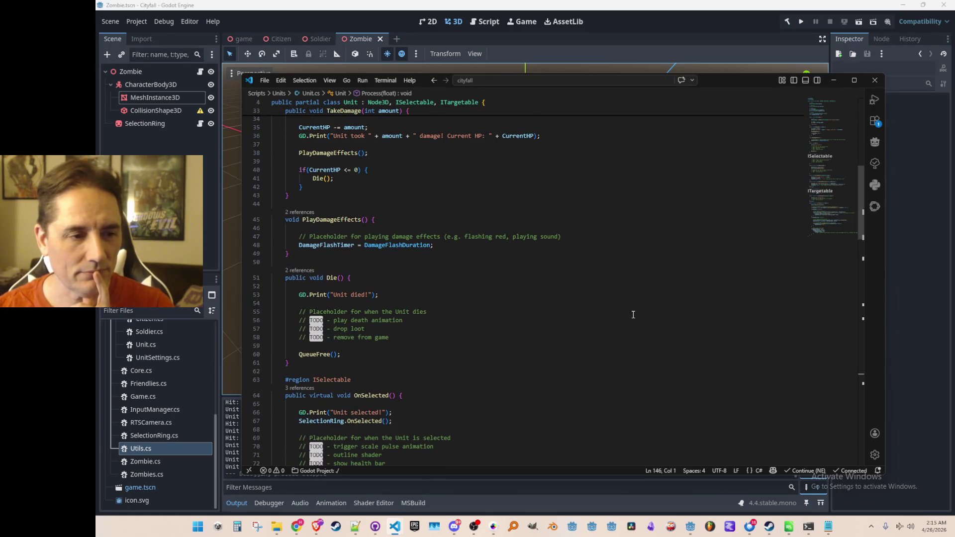
left_click(633, 314)
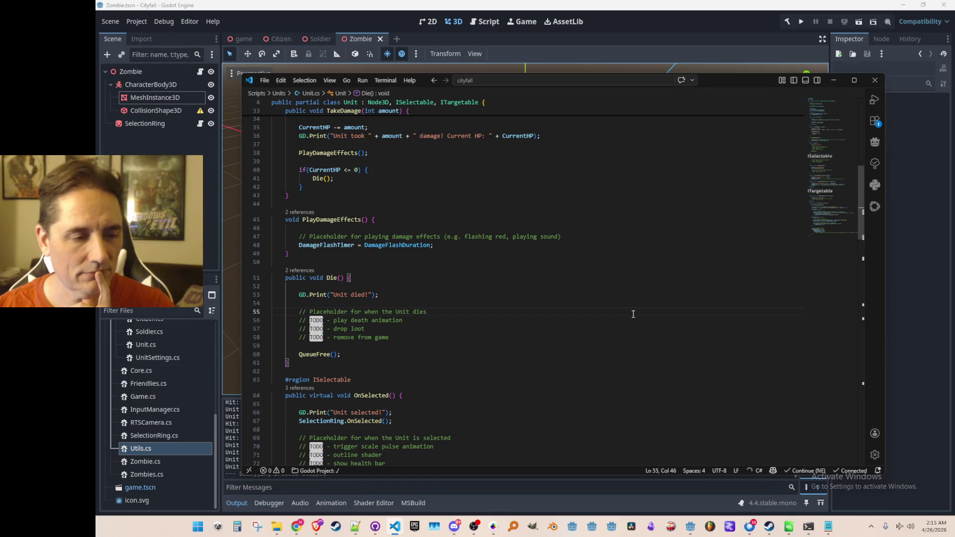
scroll(633, 314, "up", 10)
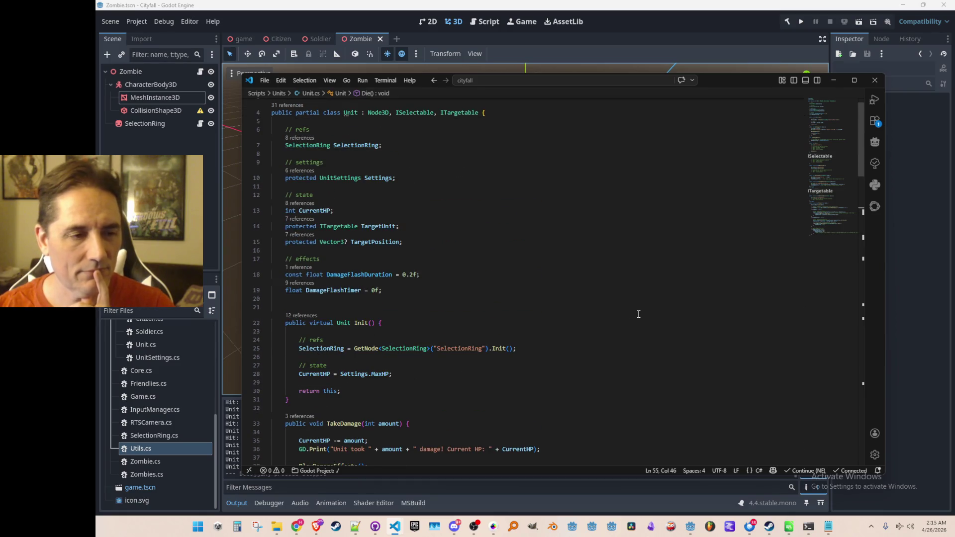
left_click(635, 274)
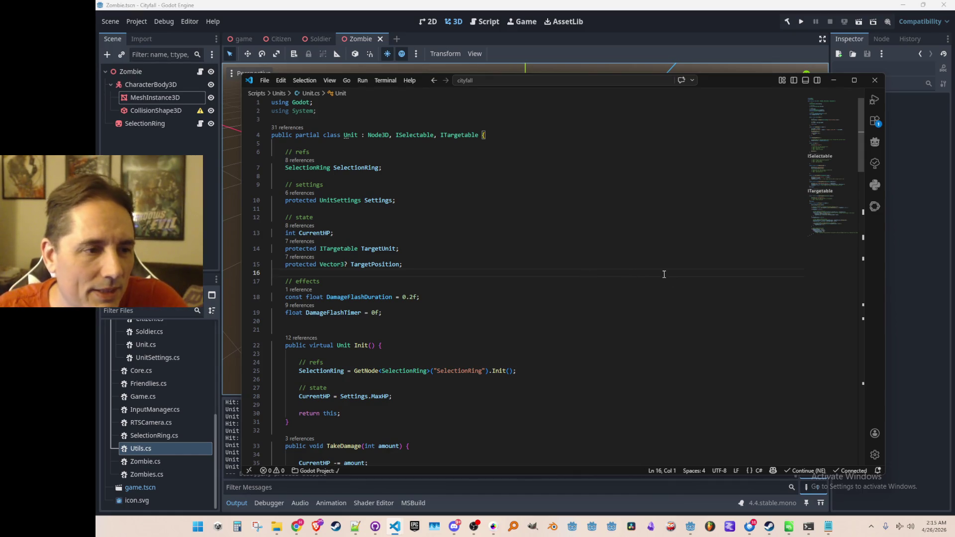
left_click(623, 294)
left_click(621, 271)
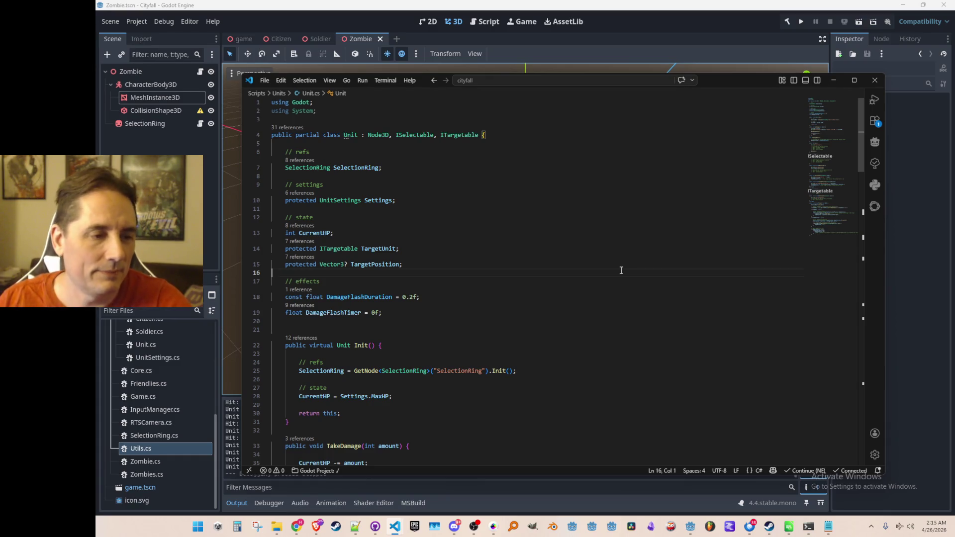
scroll(625, 267, "down", 20)
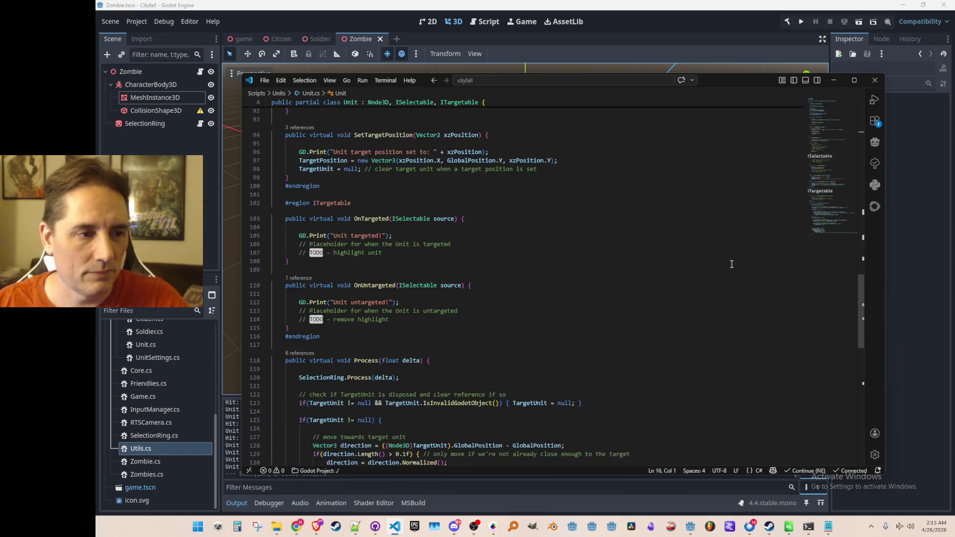
scroll(690, 289, "down", 4)
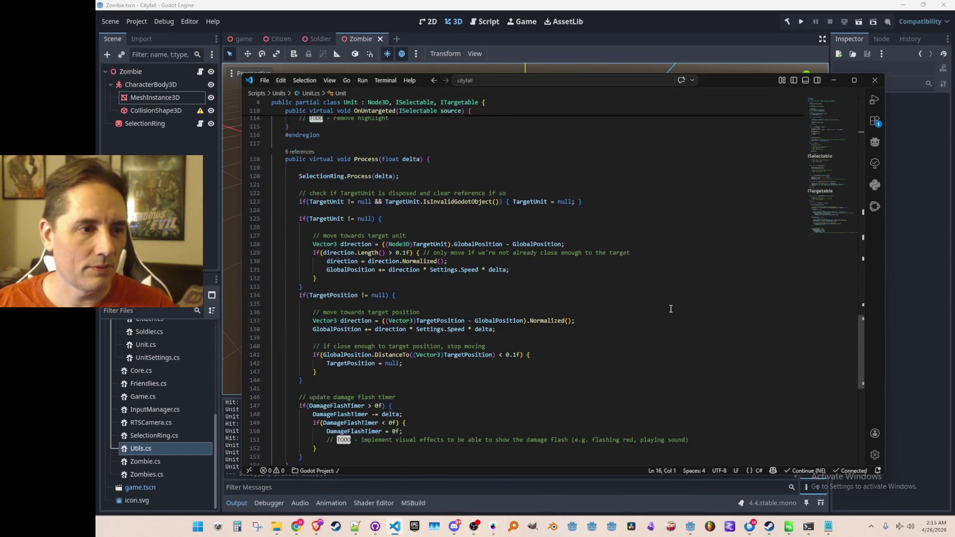
left_click(465, 180)
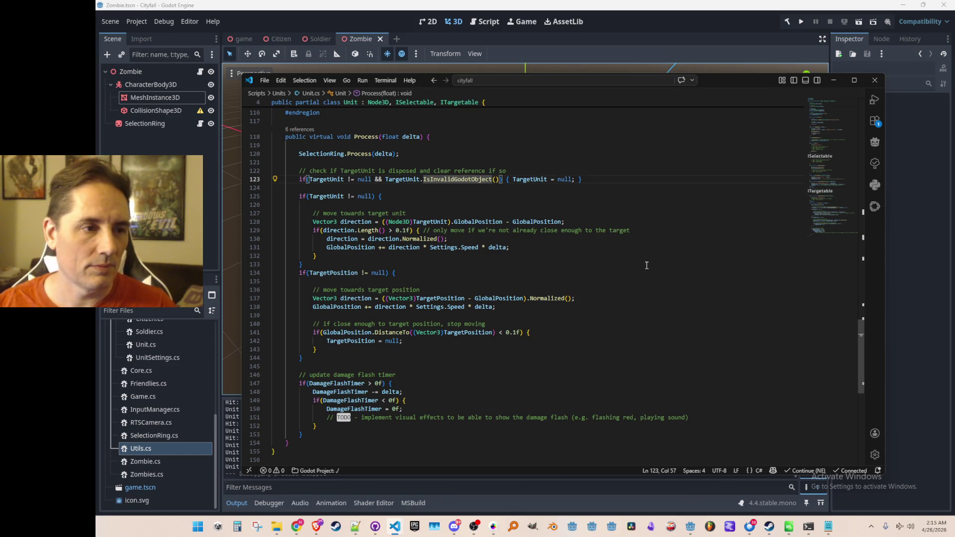
scroll(687, 252, "up", 2)
key("Up")
key("ctrl+l")
key("ctrl+l")
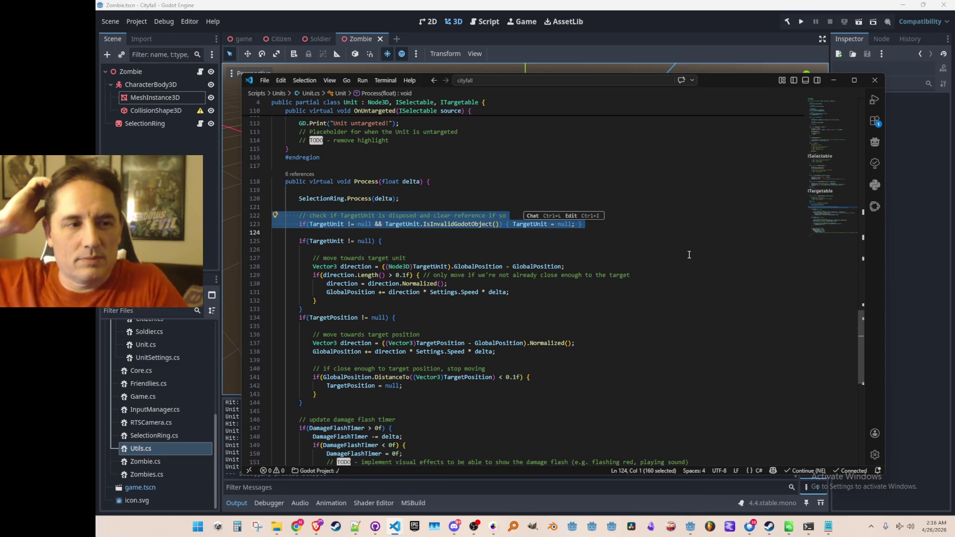
key("Escape")
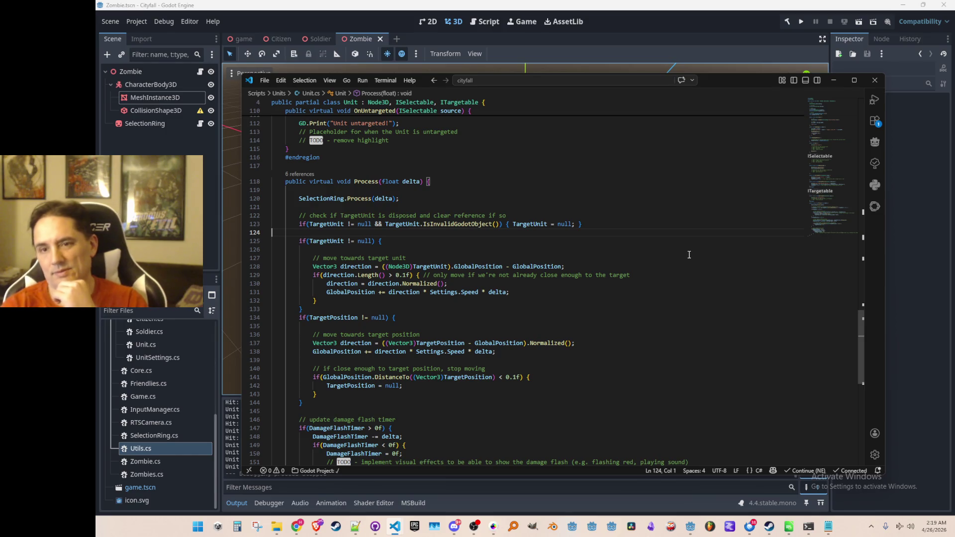
Step: Restore the Brave window playing the Heretic MIDI soundtrack from the taskbar
left_click(317, 526)
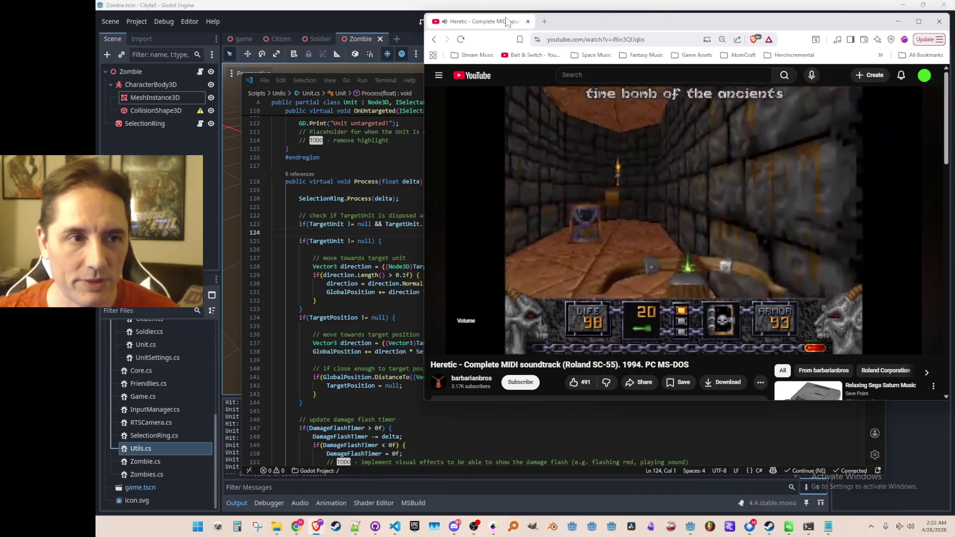
Step: Minimize the music video, refocus Unit.cs, then switch back to the Godot editor
left_click(898, 21)
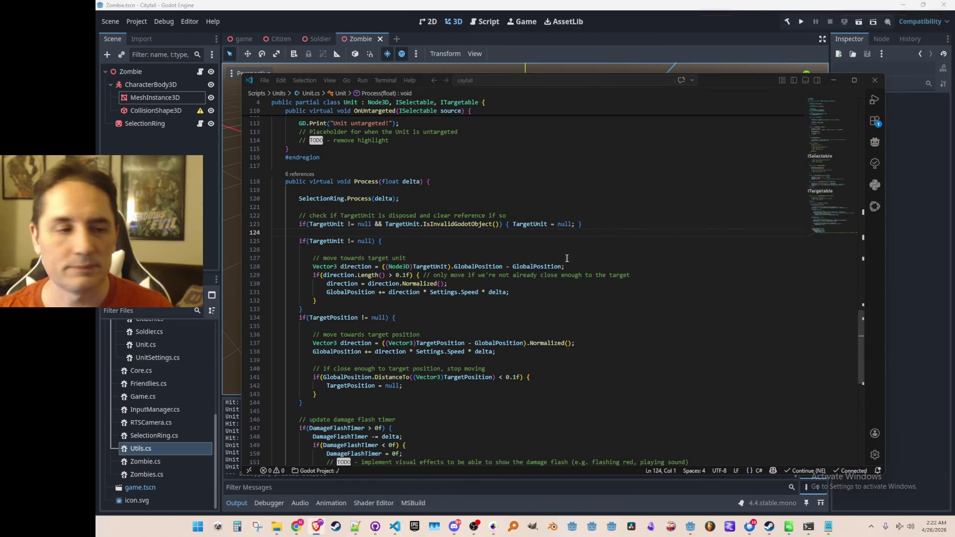
left_click(629, 166)
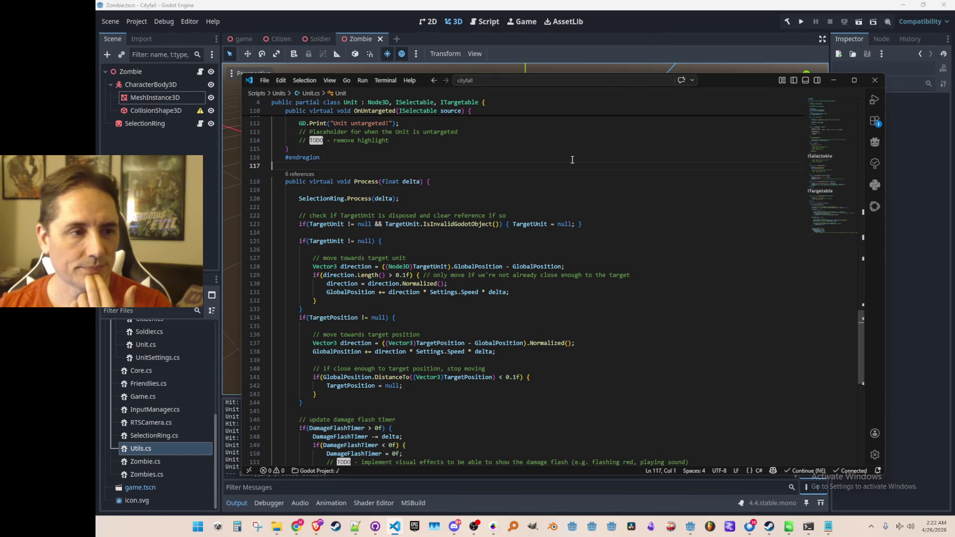
left_click(630, 32)
Step: Expand the Scripts/Units folder in the FileSystem dock to show its scripts
scroll(166, 389, "up", 3)
scroll(166, 388, "down", 1)
left_click(114, 376)
left_click(112, 335)
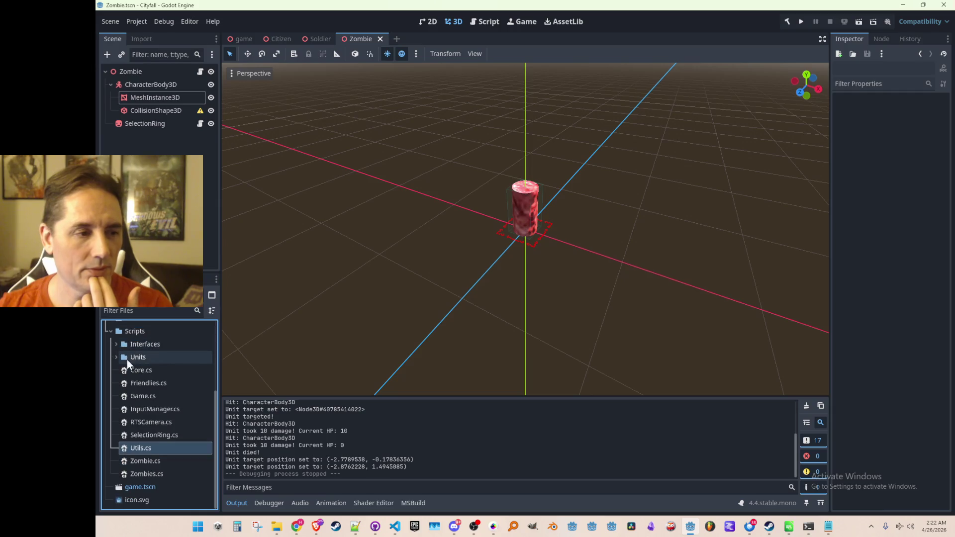
left_click(116, 359)
scroll(144, 390, "up", 1)
left_click(147, 381)
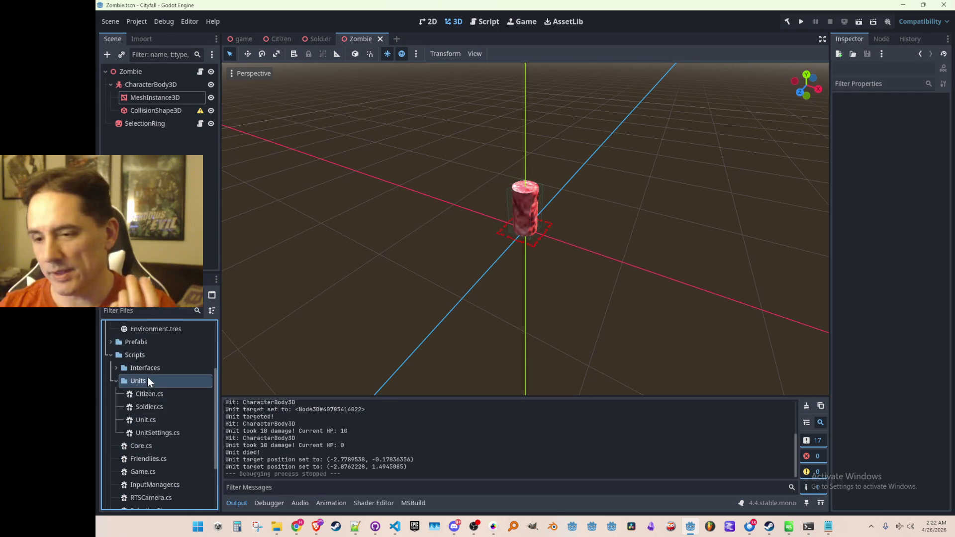